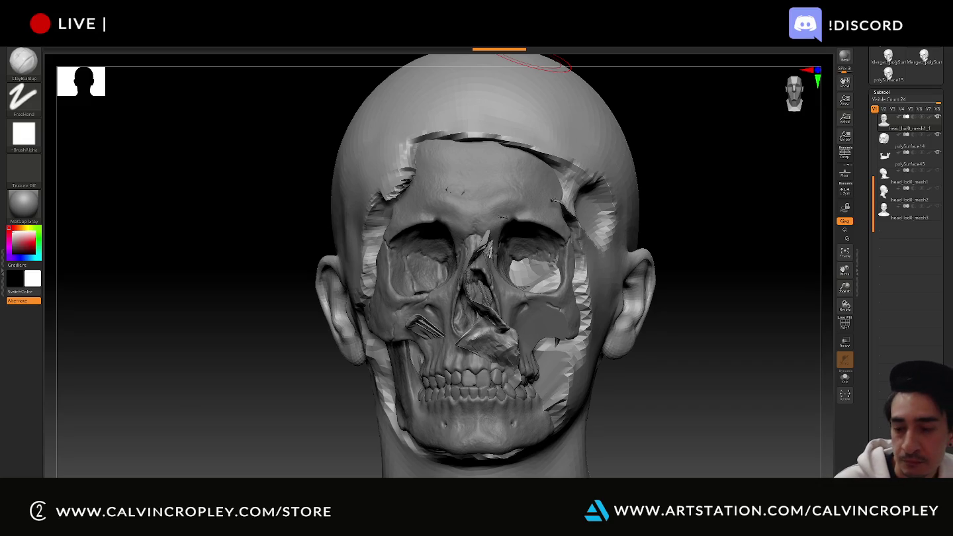
- Sculpt the skull's nasal bridge, nasal cavity and upper jaw, then turn the head to three-quarter side views
key("alt+Tab")
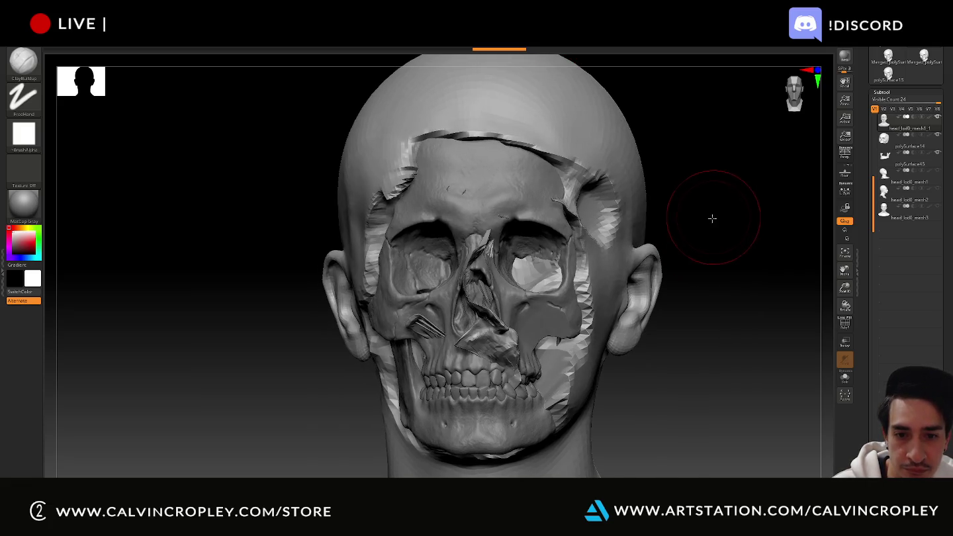
left_click_drag(711, 215, 705, 221)
left_click_drag(463, 245, 480, 295)
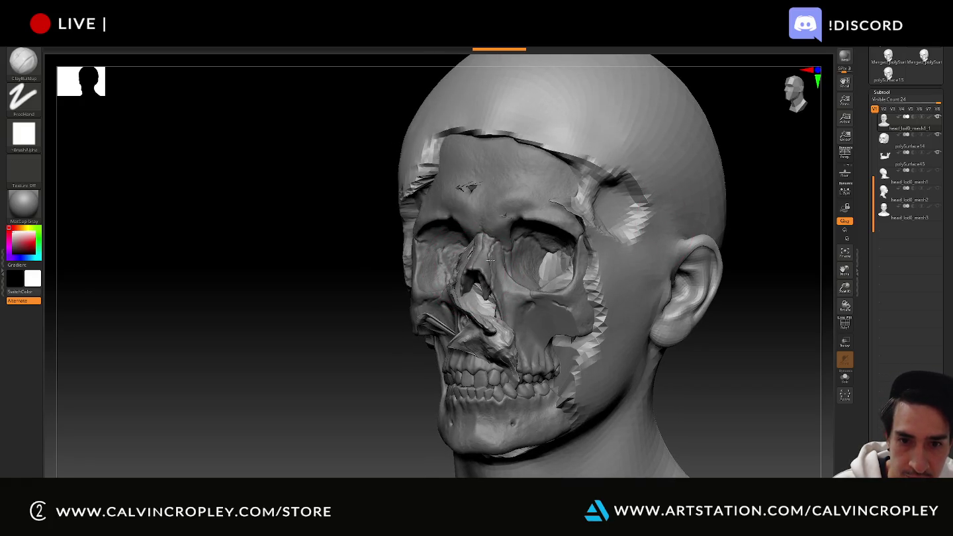
left_click_drag(463, 246, 480, 318)
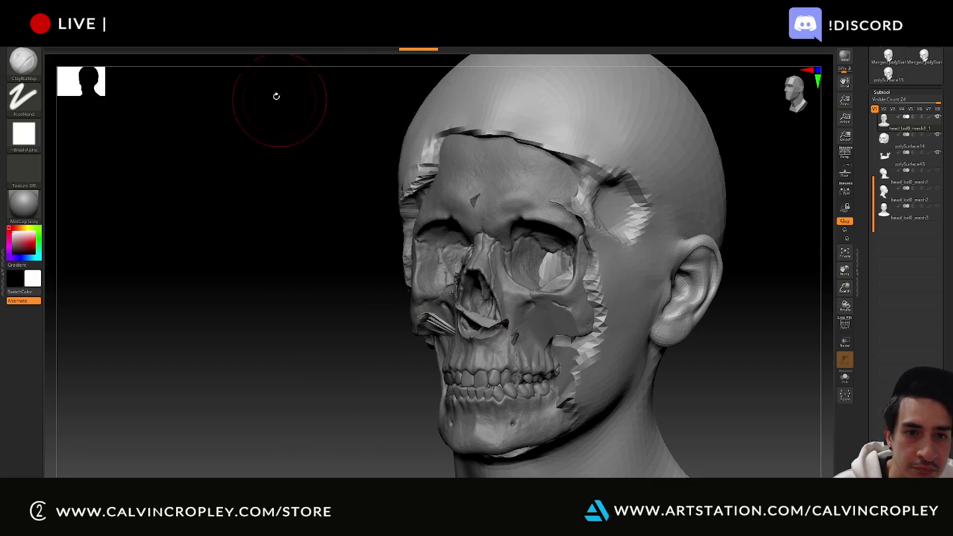
mouse_move(304, 160)
left_mouse_down()
mouse_move(456, 229)
mouse_move(554, 186)
left_mouse_up()
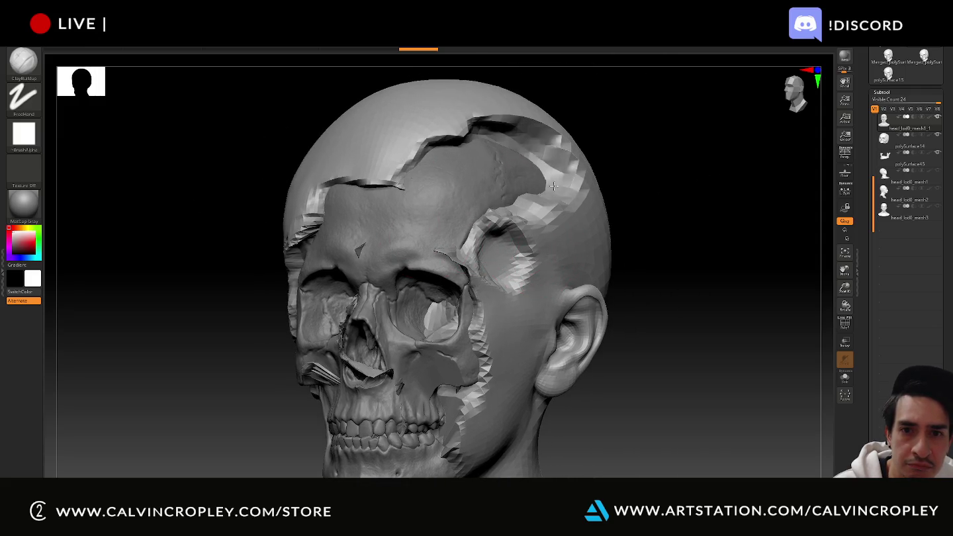
mouse_move(662, 185)
left_mouse_down()
mouse_move(745, 170)
mouse_move(670, 154)
left_mouse_up()
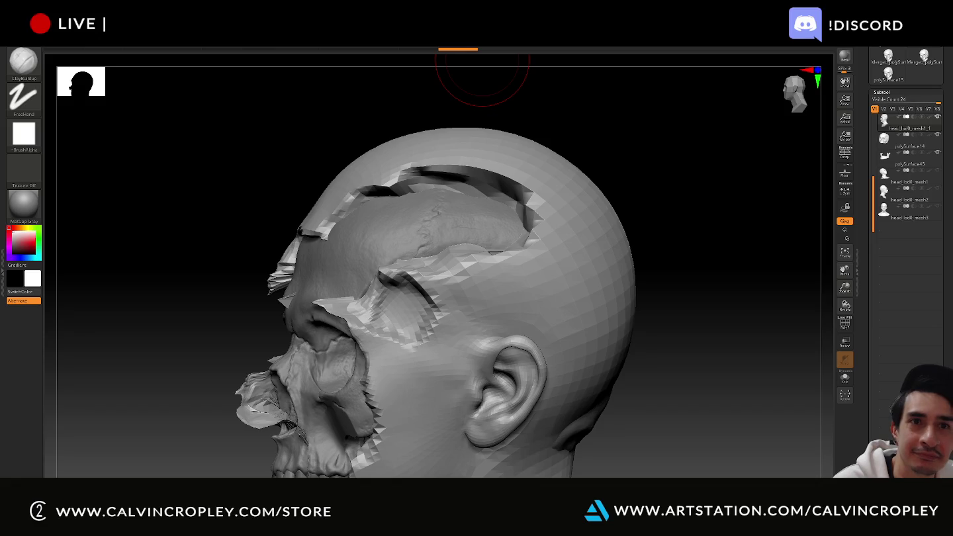
key("alt+Tab")
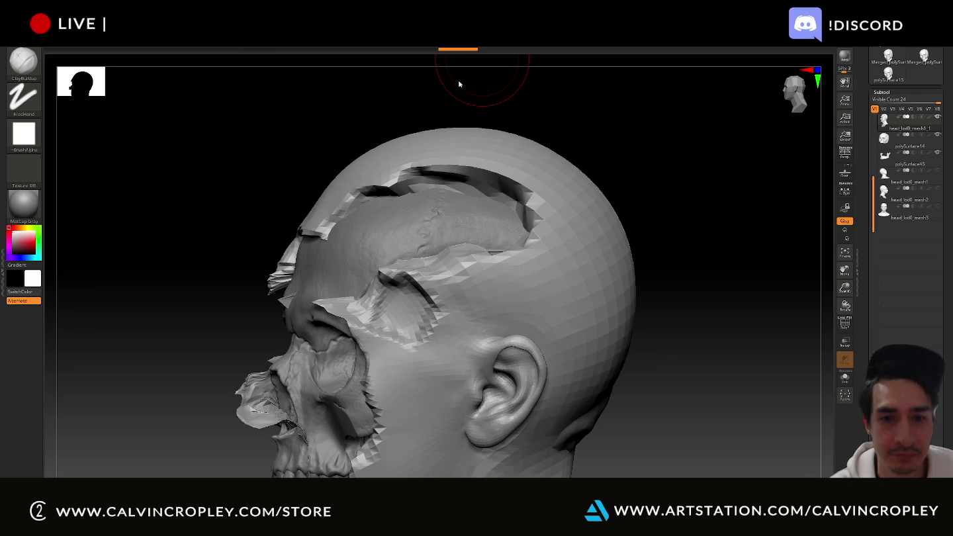
left_click_drag(708, 150, 688, 152)
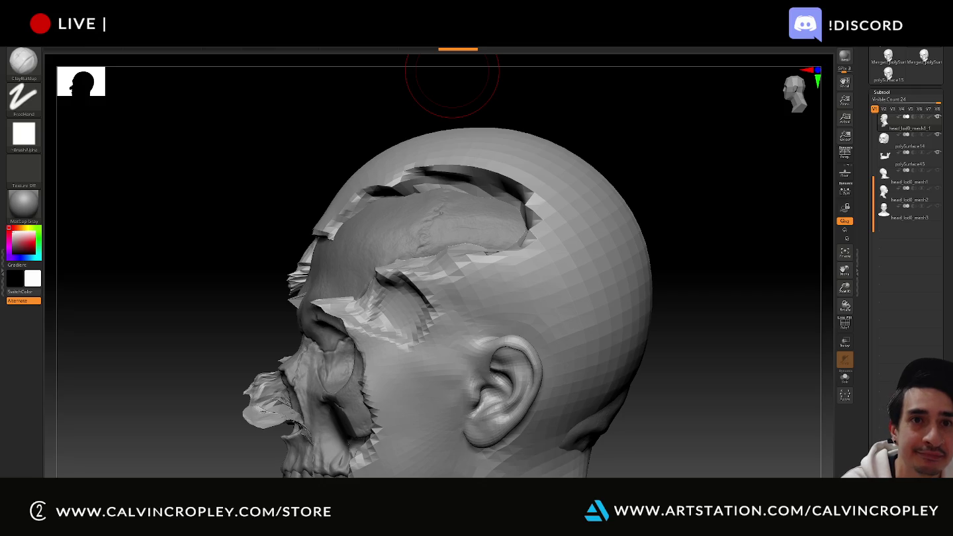
- Cycle windows back to ZBrush, open and close the Start menu, and bring up Philips Hue Sync
key("alt+Tab")
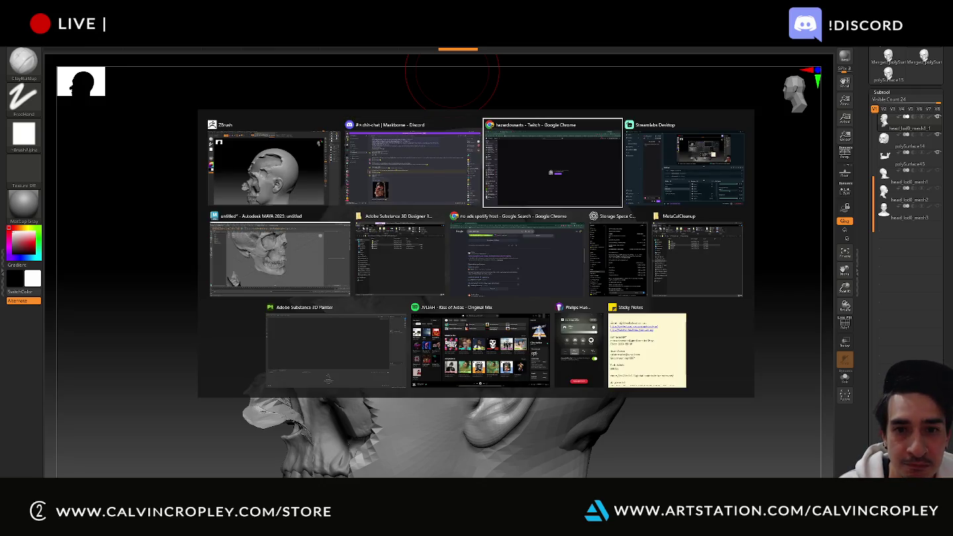
key("alt+Tab")
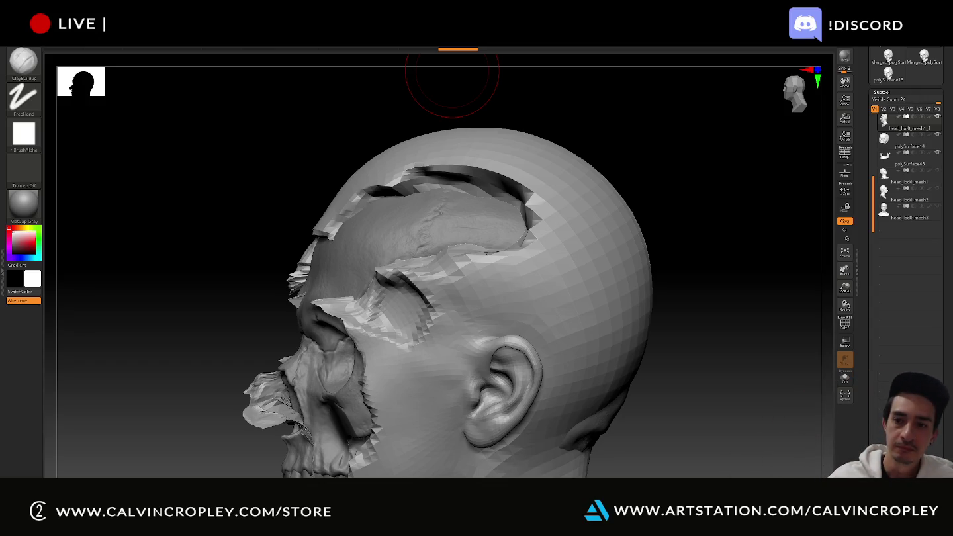
key("super")
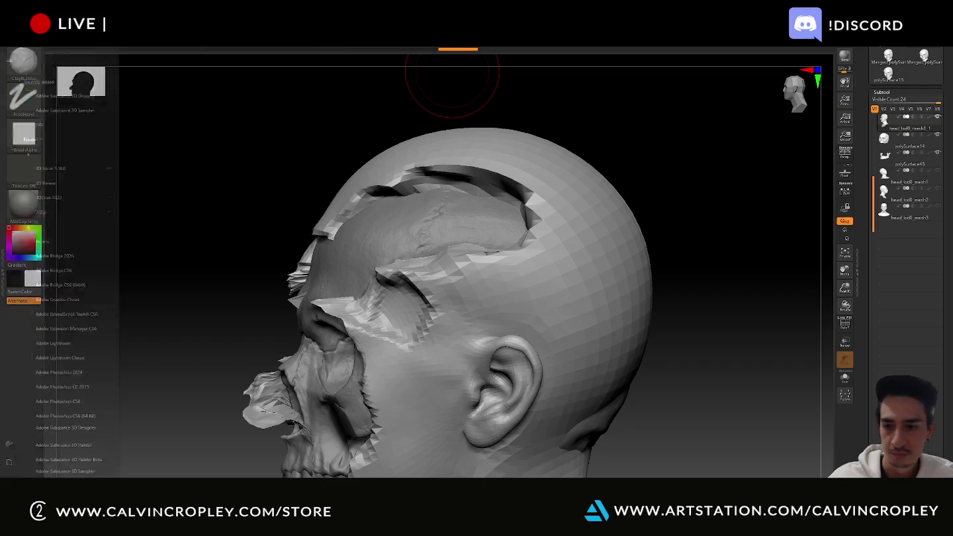
key("Escape")
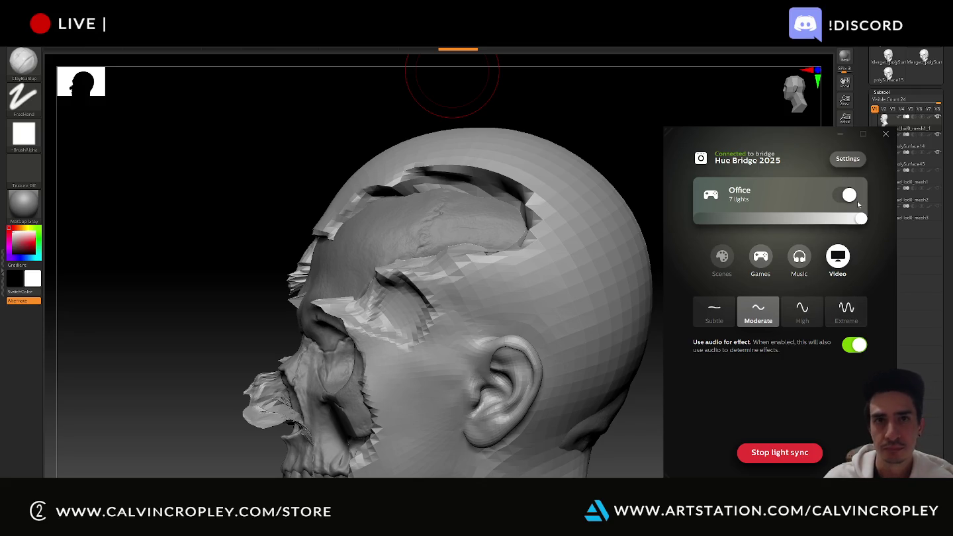
left_click(726, 257)
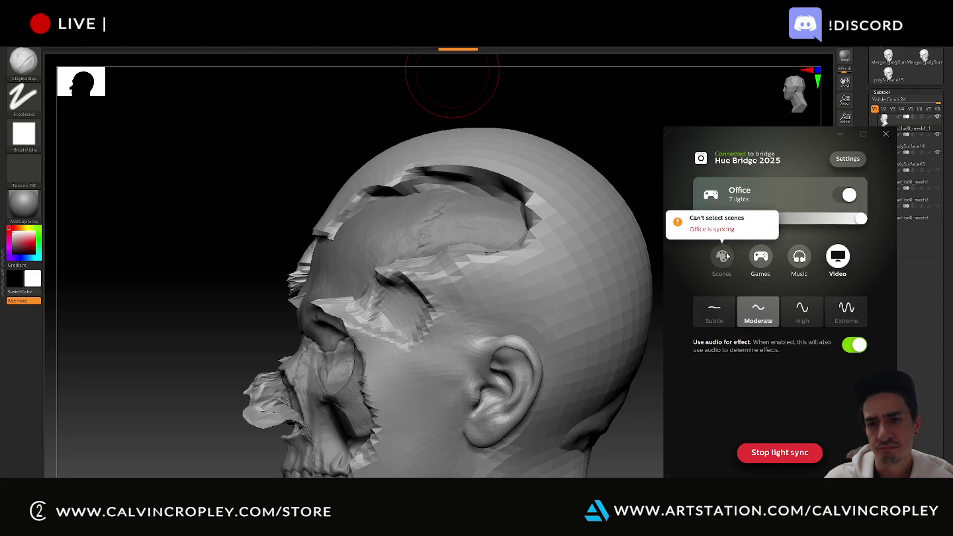
- Stop light sync and set the Office lights to the Disturbia scene at full brightness, then close Hue Sync
left_click(790, 454)
left_click(750, 407)
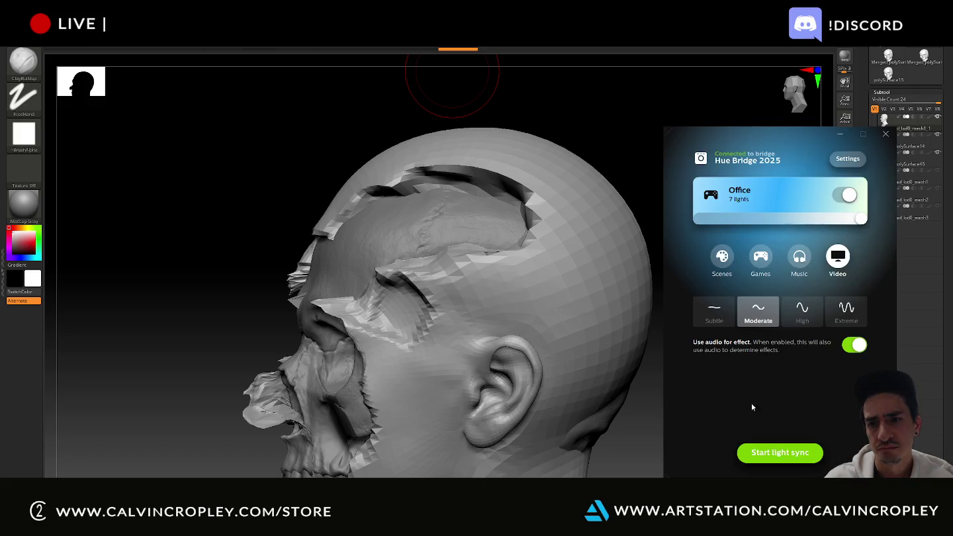
left_click(723, 256)
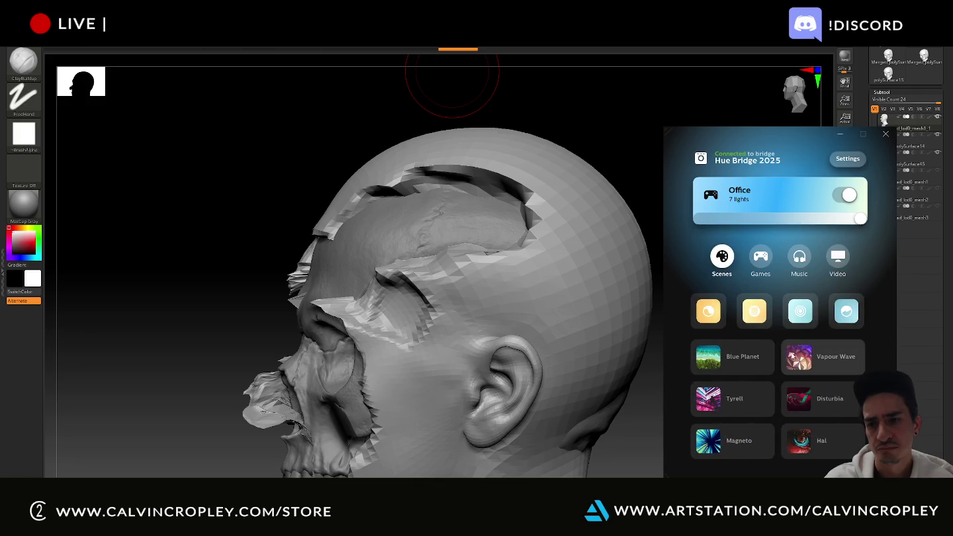
left_click(798, 399)
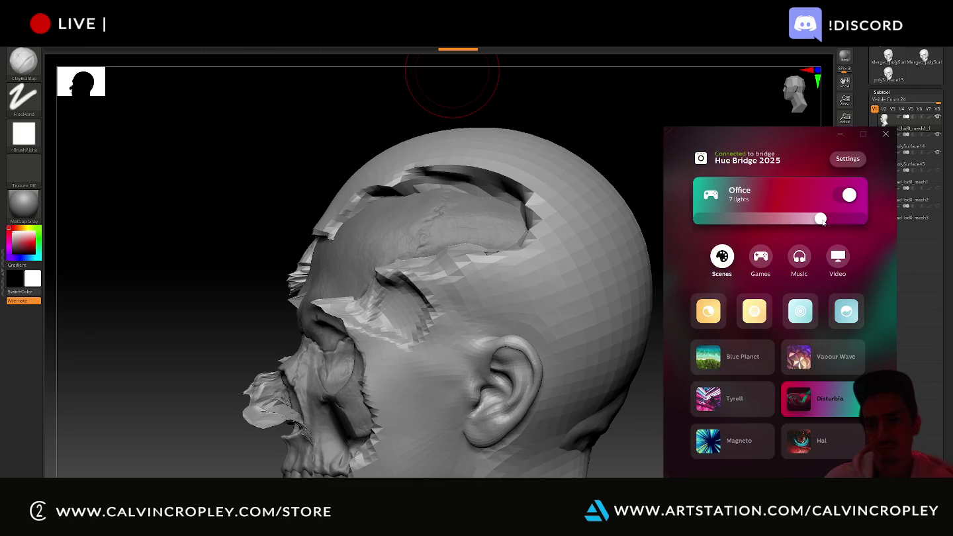
left_click_drag(825, 223, 864, 222)
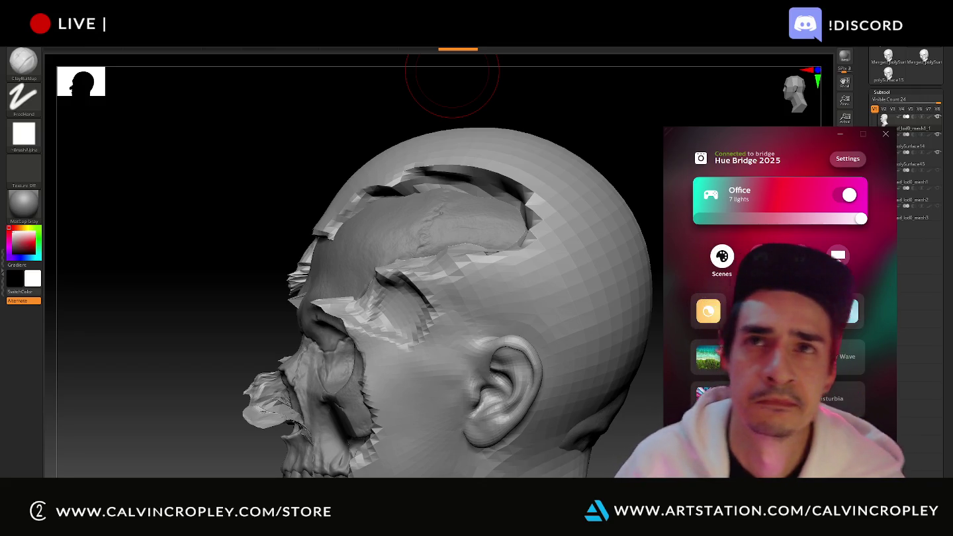
left_click(886, 134)
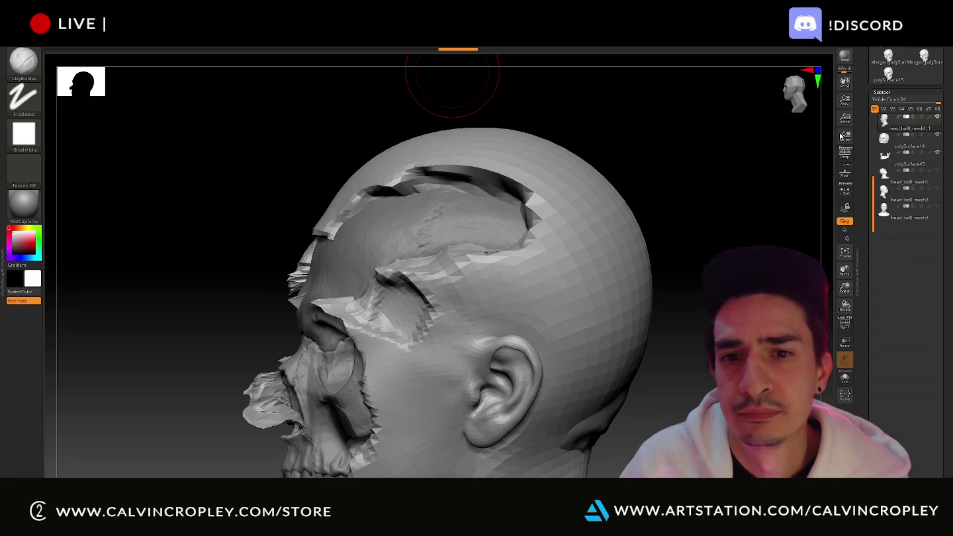
- Scrub the undo history back to the plain bald face without the skull, viewed from the front
key("ctrl+z")
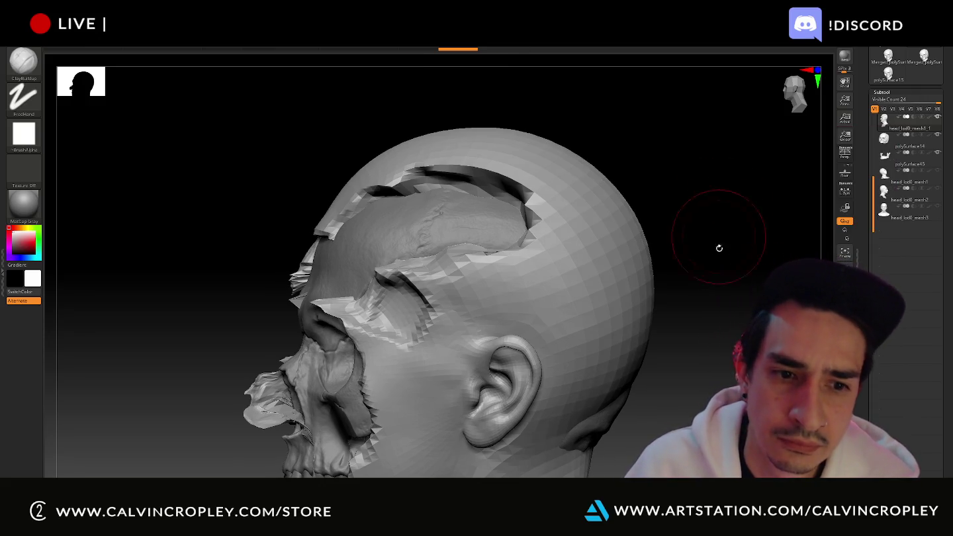
left_click_drag(429, 53, 167, 56)
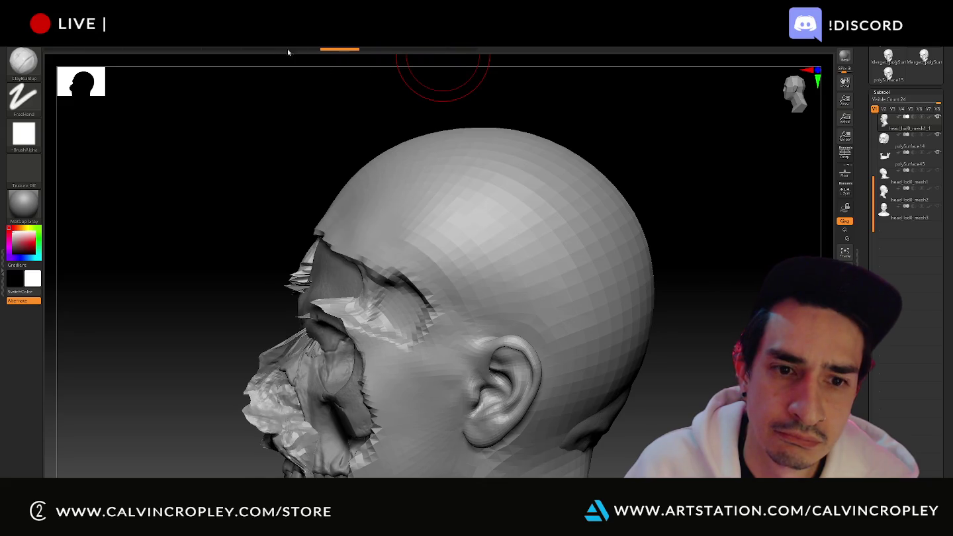
left_click_drag(167, 55, 337, 67)
left_click_drag(396, 76, 44, 56)
mouse_move(263, 195)
left_mouse_down()
mouse_move(294, 139)
mouse_move(272, 162)
mouse_move(630, 268)
mouse_move(716, 276)
left_mouse_up()
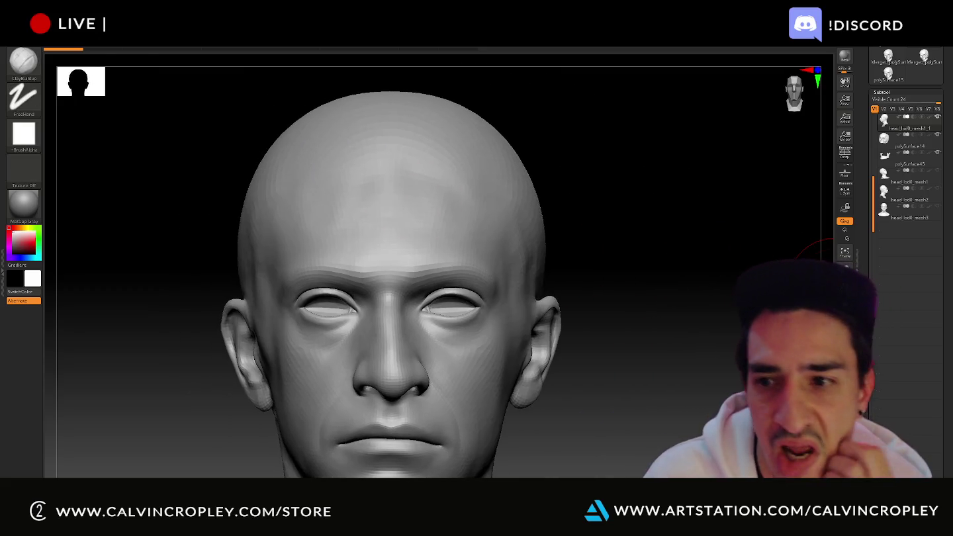
- Toggle Local Symmetry off again, enable perspective, frame the head at three-quarter angle, and show the Brush palette
left_click(846, 191)
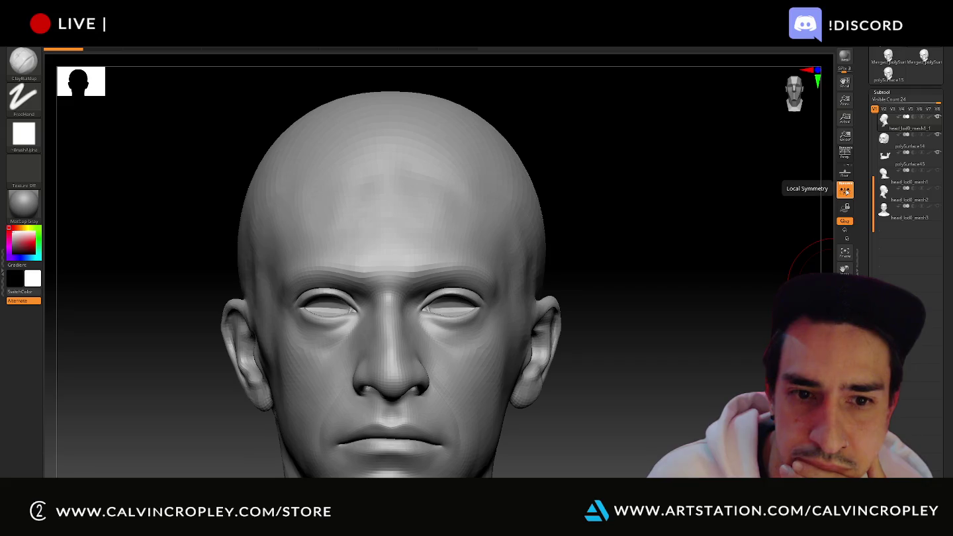
left_click(845, 191)
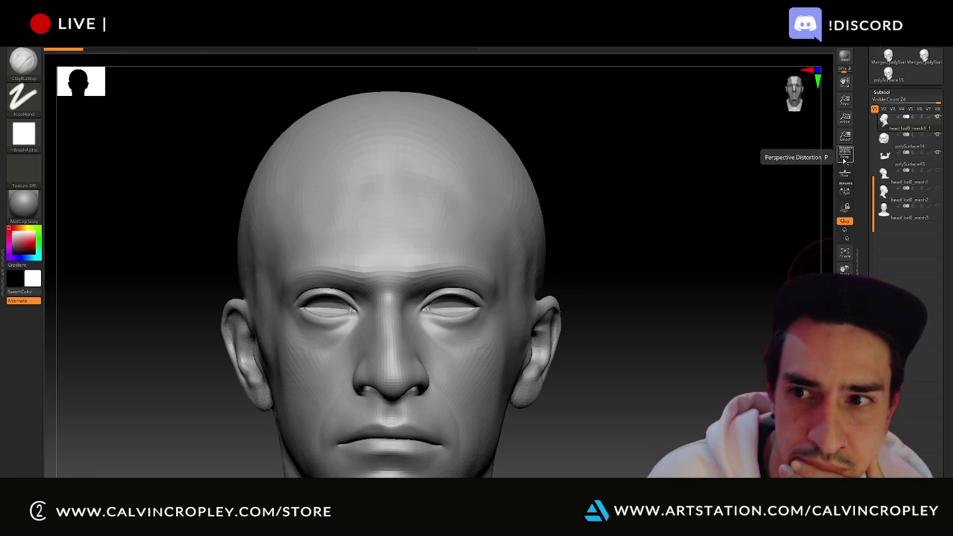
left_click(844, 153)
mouse_move(653, 292)
left_mouse_down()
mouse_move(604, 303)
mouse_move(687, 353)
left_mouse_up()
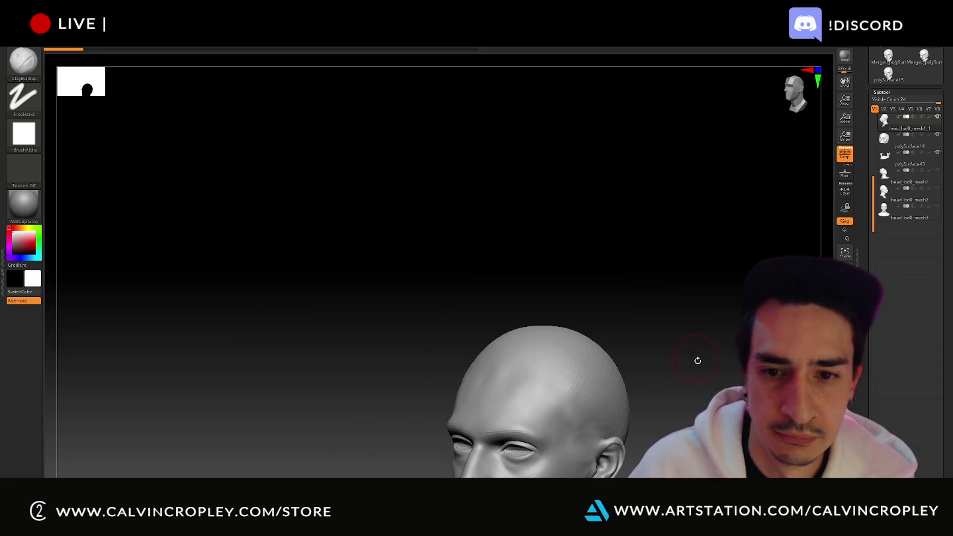
key("f")
left_click(24, 62)
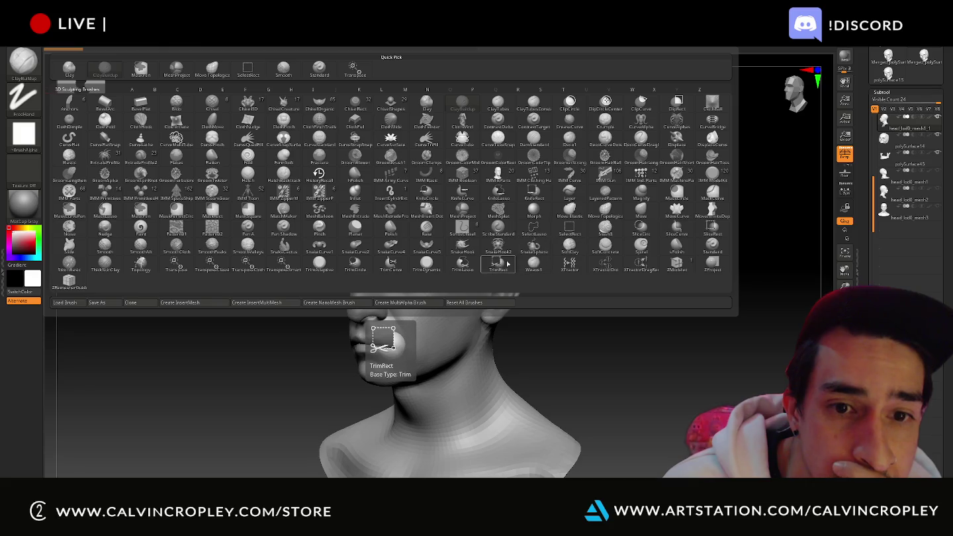
- Try ThickSkinClay strokes in front of the ear and on the head, then undo them
left_click(101, 271)
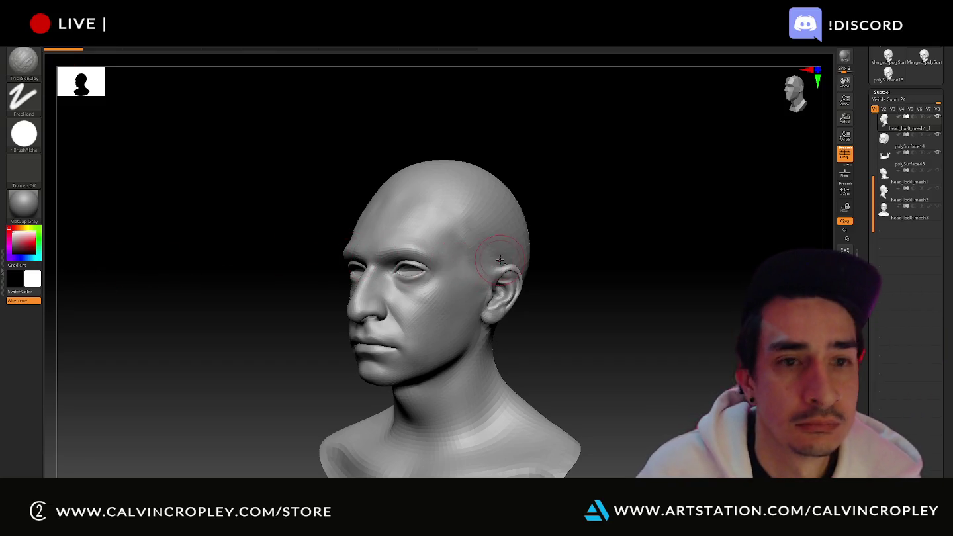
left_click_drag(500, 260, 482, 268)
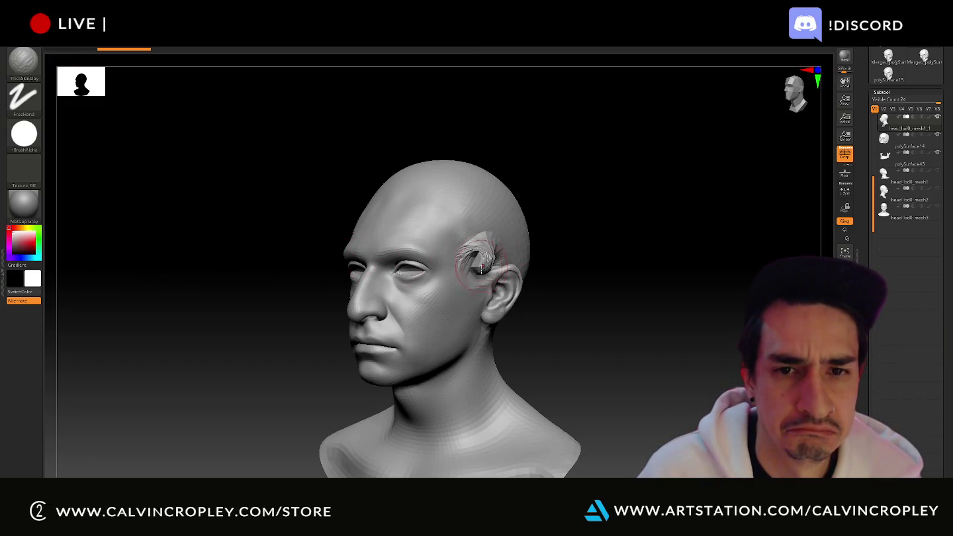
left_click_drag(490, 199, 370, 211)
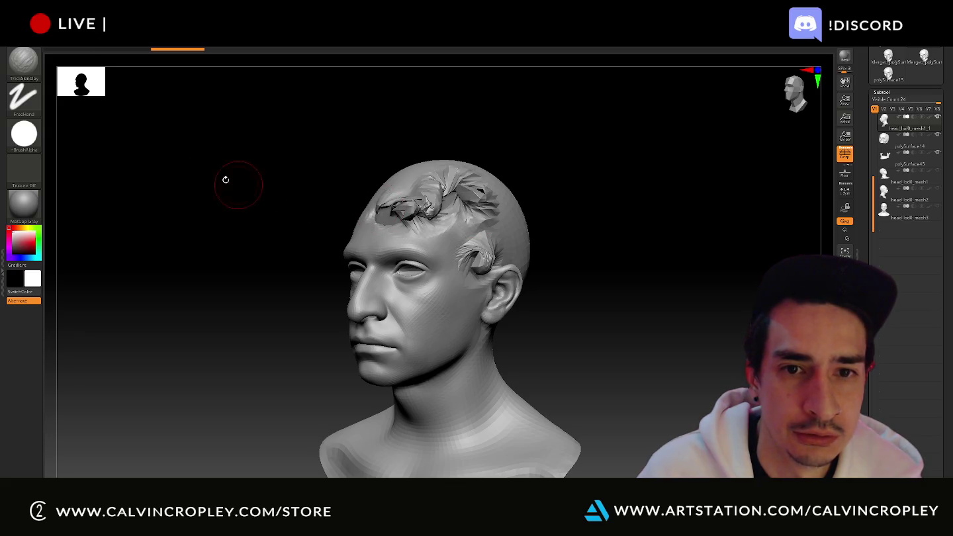
key("ctrl+z")
key("ctrl+z")
- Reopen the Brush palette to show the 3D sculpting brush library
left_click(32, 60)
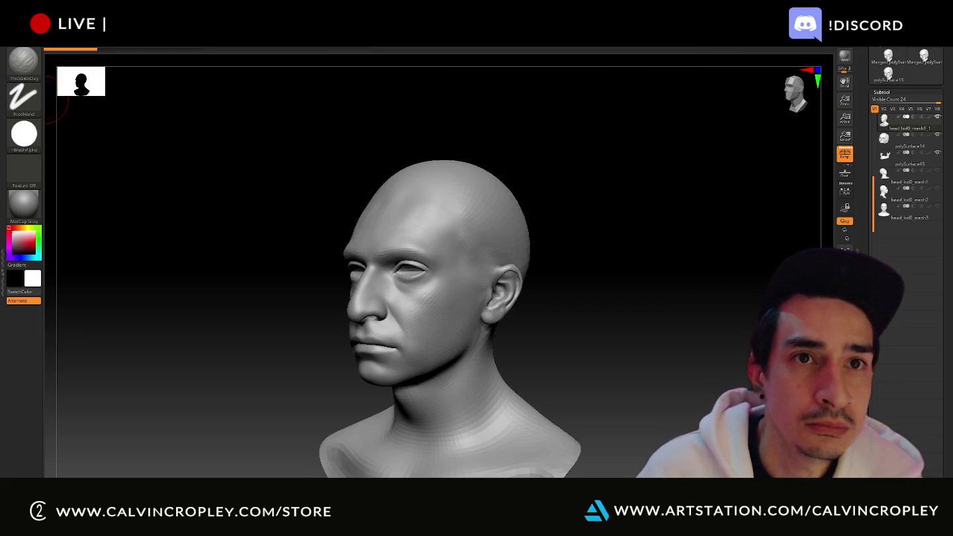
key("alt+Tab")
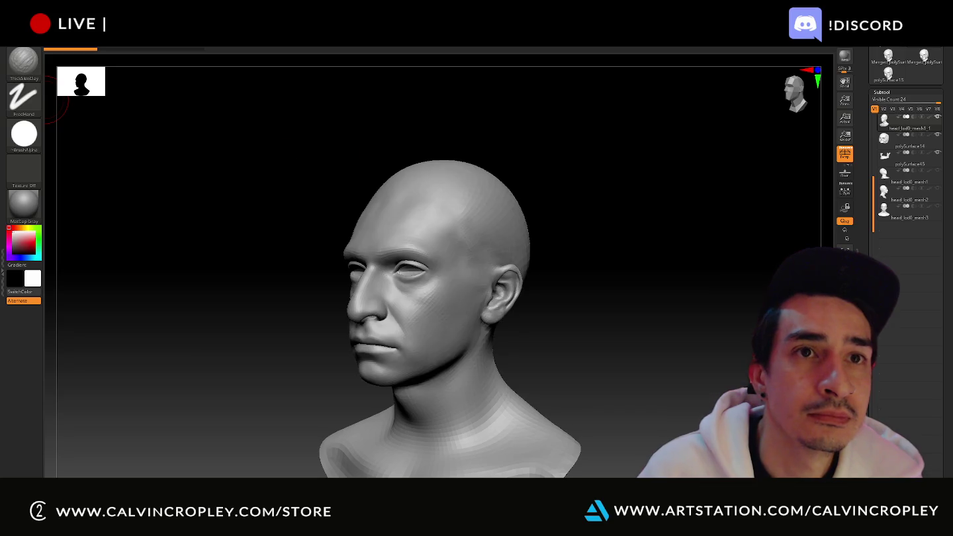
left_click(27, 63)
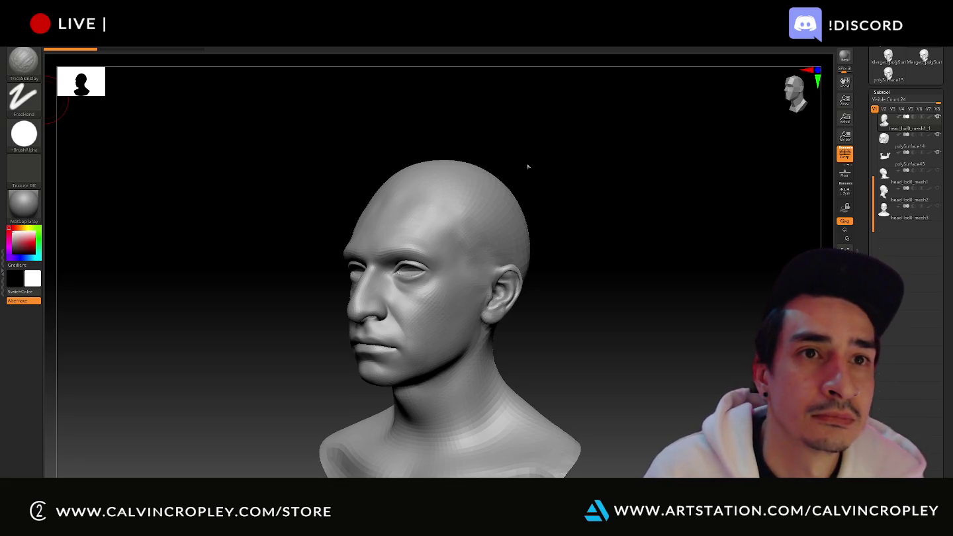
left_click(23, 69)
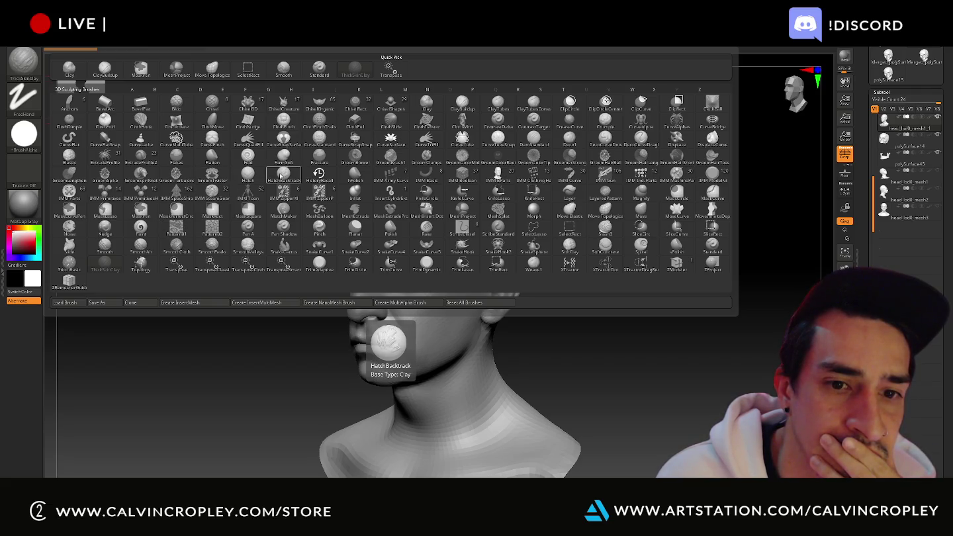
- Try HatchBacktrack strokes on the cheek, nose and upper lip, undo both, face front, and reopen the brush library
left_click(280, 176)
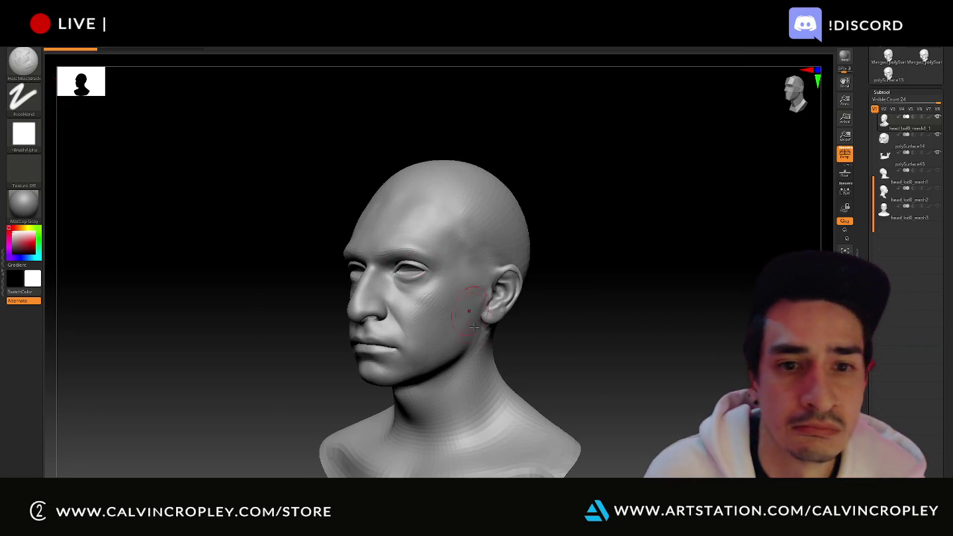
mouse_move(439, 317)
left_mouse_down()
mouse_move(428, 321)
mouse_move(435, 277)
mouse_move(418, 289)
mouse_move(397, 341)
mouse_move(394, 302)
mouse_move(389, 357)
mouse_move(384, 291)
left_mouse_up()
left_click_drag(381, 354, 386, 317)
key("ctrl+z")
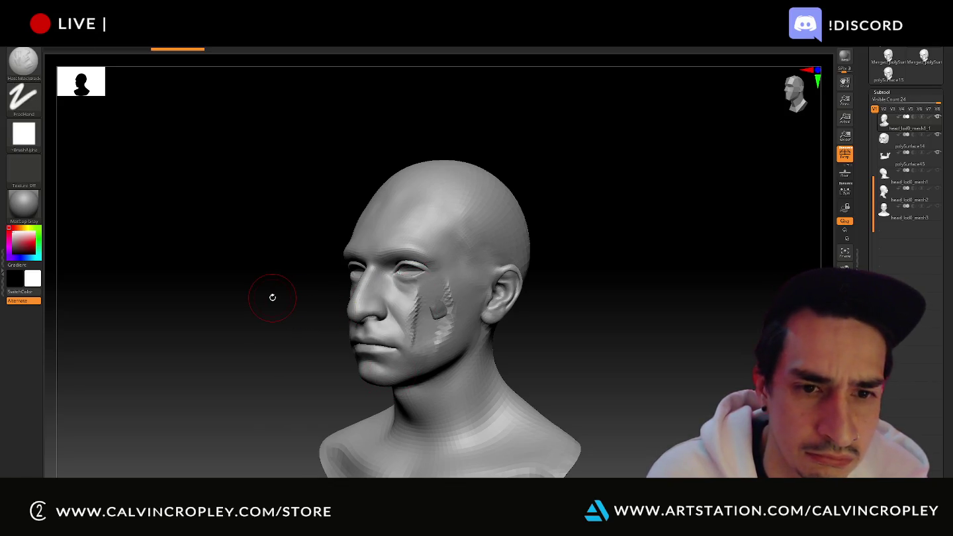
key("ctrl+z")
left_click_drag(272, 296, 284, 299, "shift")
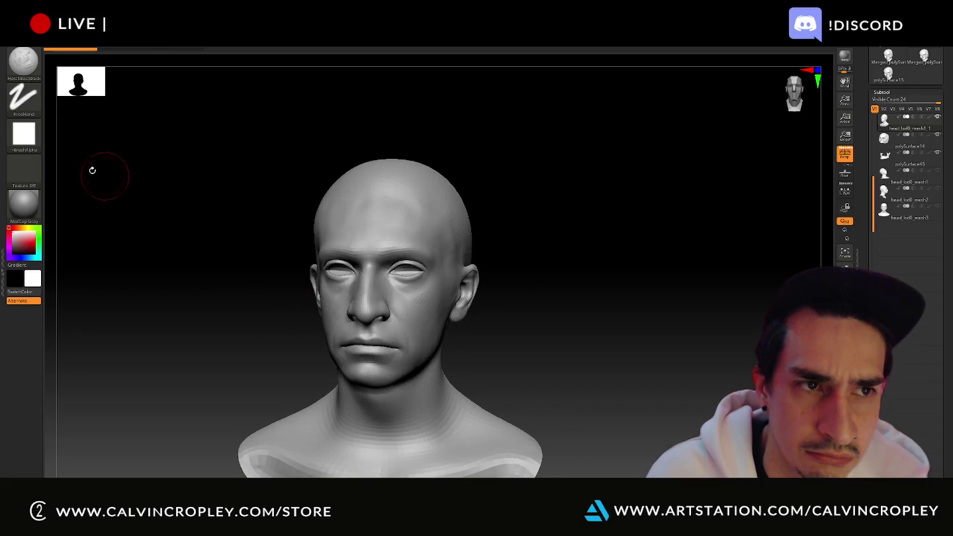
left_click(26, 67)
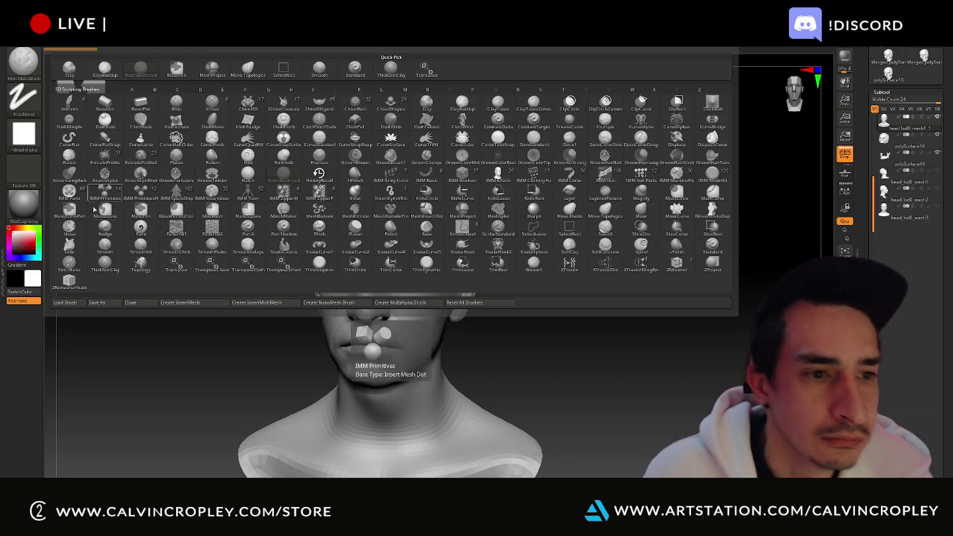
- Import all brush files from N:\Zbrush Brushes into ZBrush by dragging them in
left_click(65, 302)
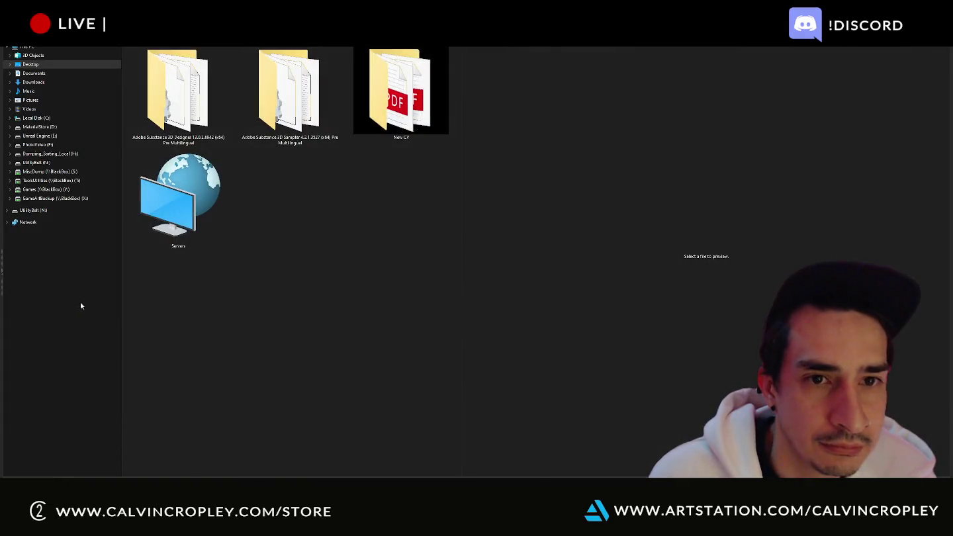
left_click(35, 163)
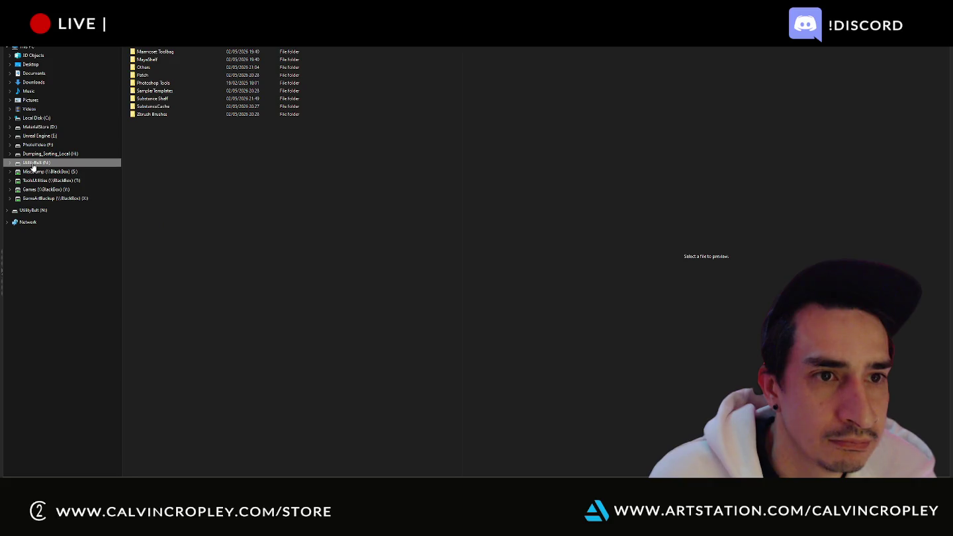
double_click(151, 114)
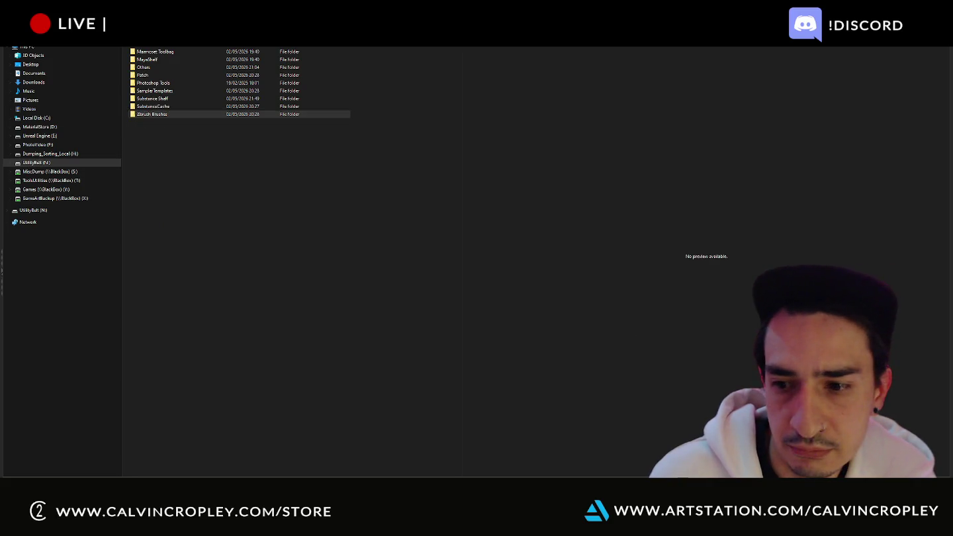
left_click_drag(358, 397, 311, 48)
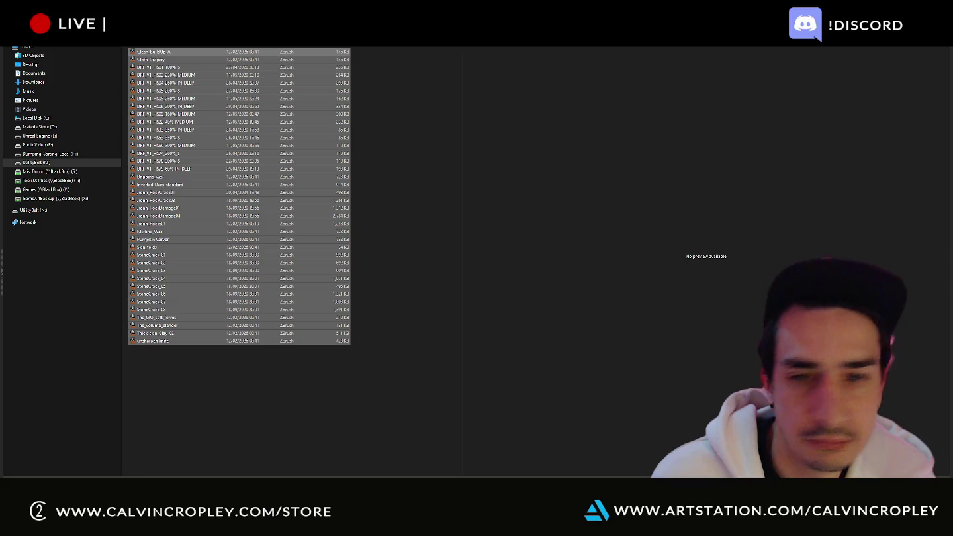
left_click_drag(199, 192, 157, 241)
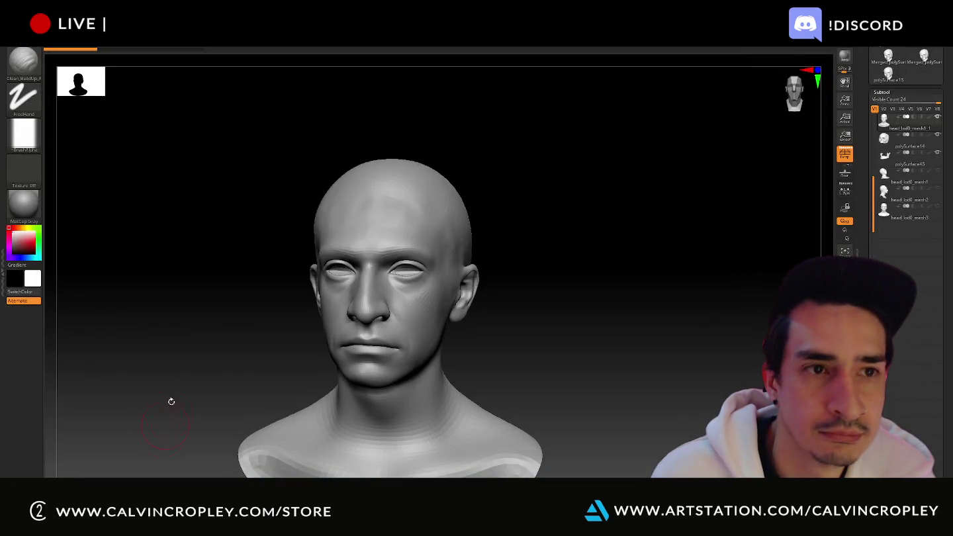
left_click(22, 66)
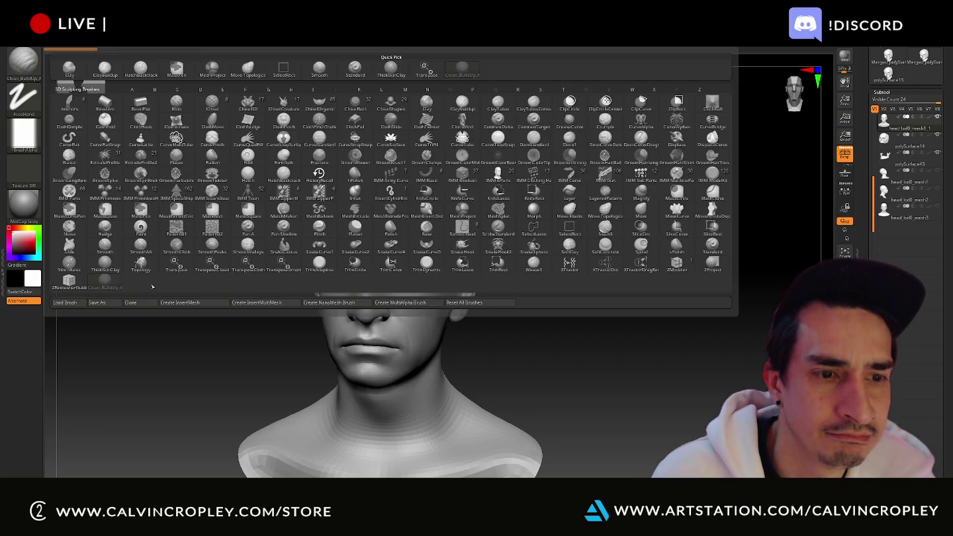
- Load the RockDamage brush and stamp rock damage onto the cheek
left_click(65, 302)
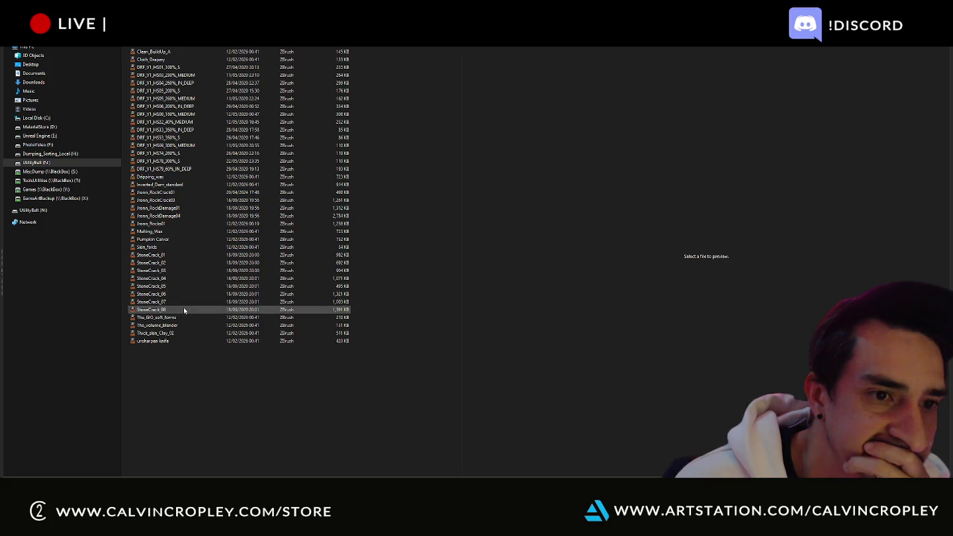
left_click(159, 212)
double_click(159, 209)
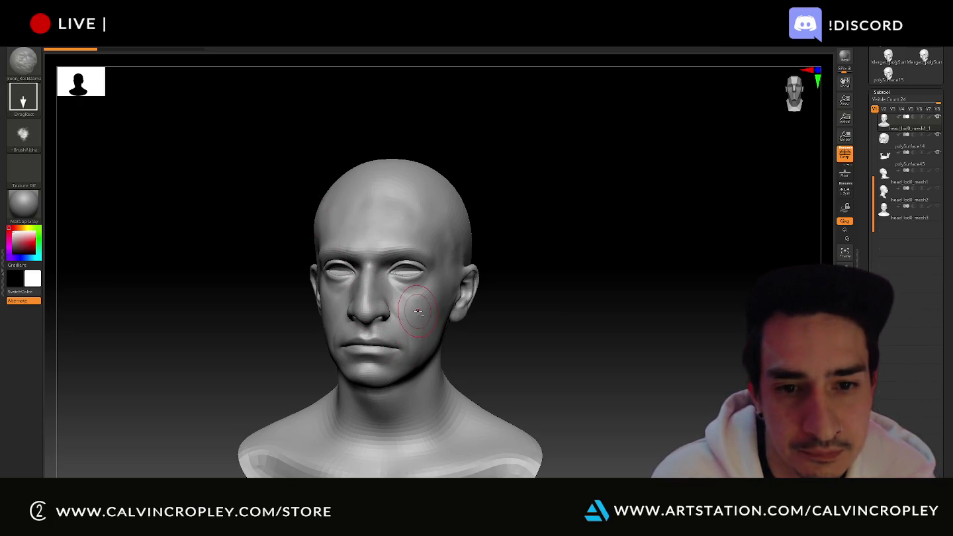
left_click_drag(416, 310, 439, 335)
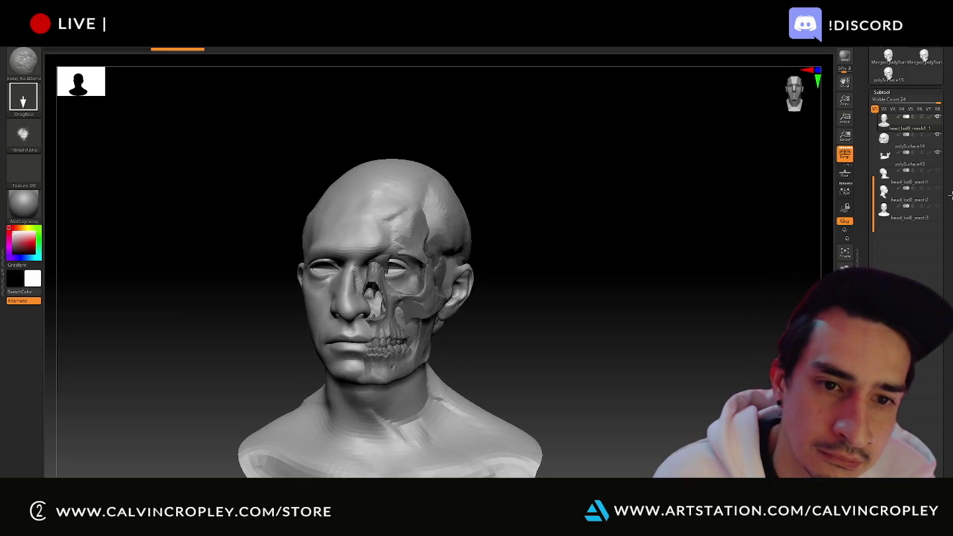
- Rotate to the other side, try a temple dent, undo it, and reopen the brush library
left_click_drag(668, 241, 635, 257)
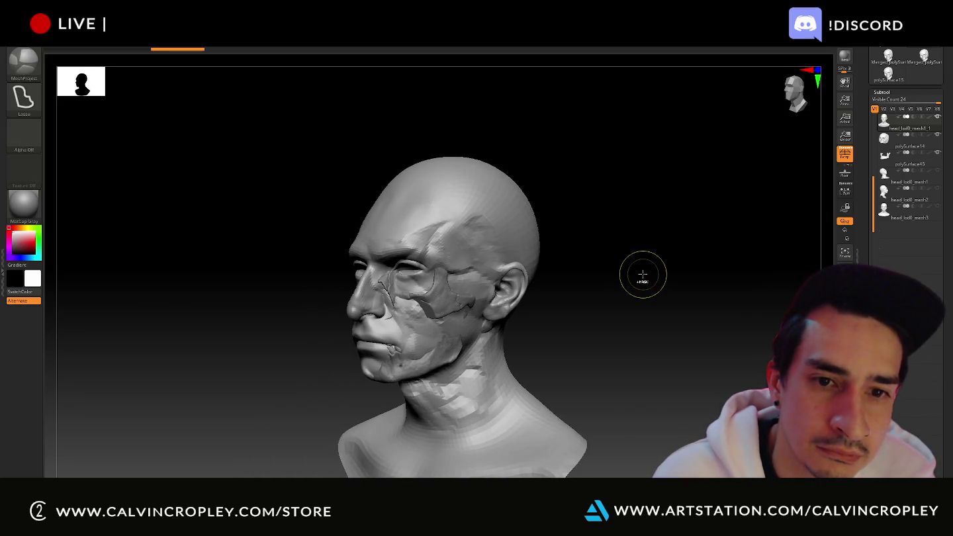
mouse_move(651, 212)
left_mouse_down()
mouse_move(686, 205)
mouse_move(634, 229)
left_mouse_up()
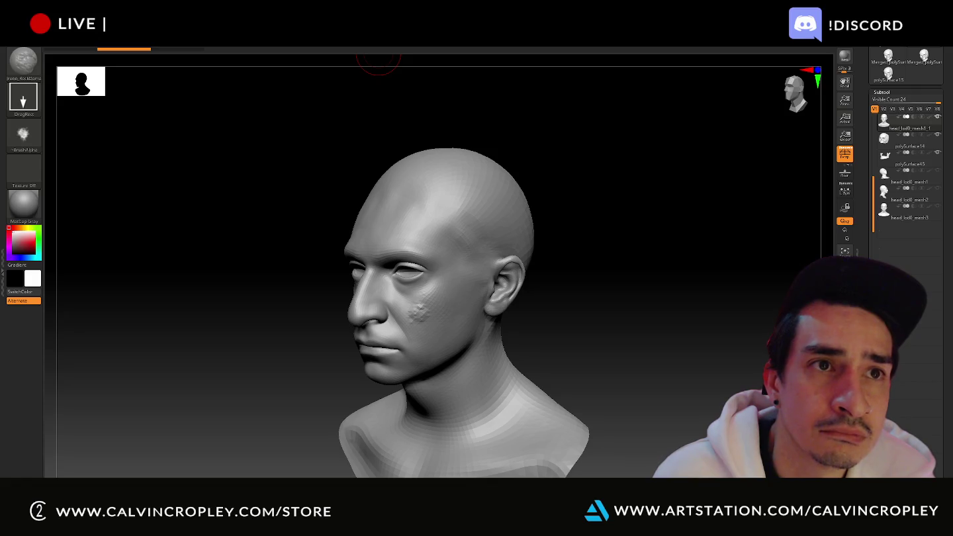
mouse_move(459, 255)
left_mouse_down()
mouse_move(466, 285)
mouse_move(675, 261)
left_mouse_up()
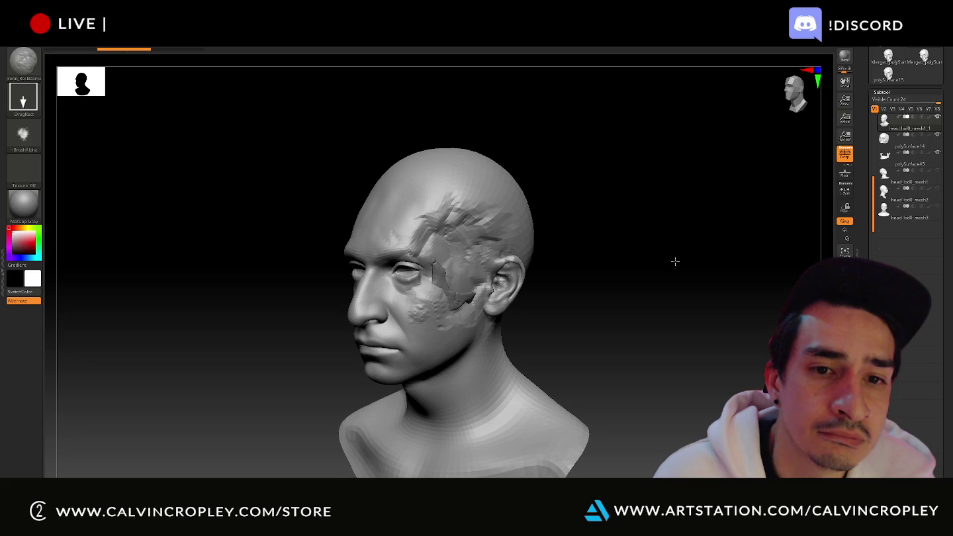
key("ctrl+z")
key("ctrl+z")
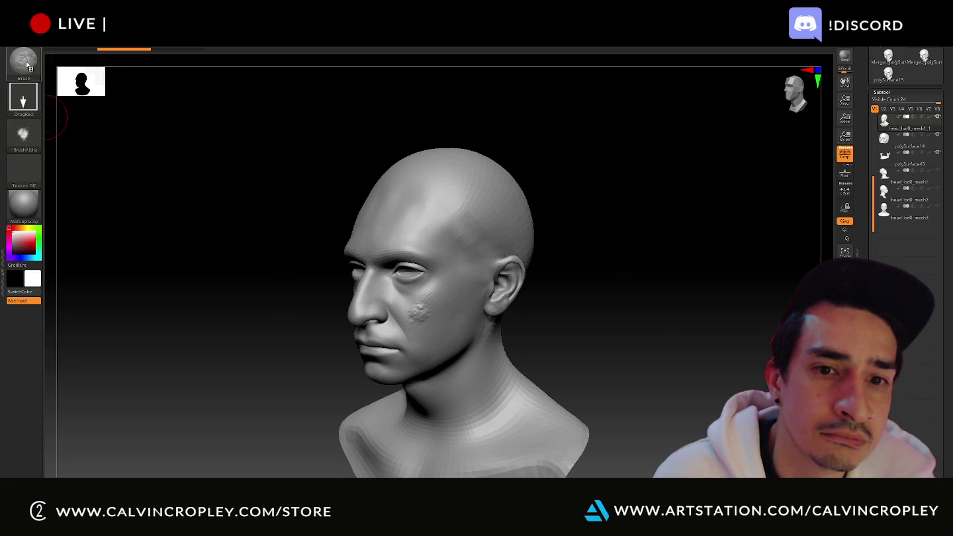
left_click(25, 62)
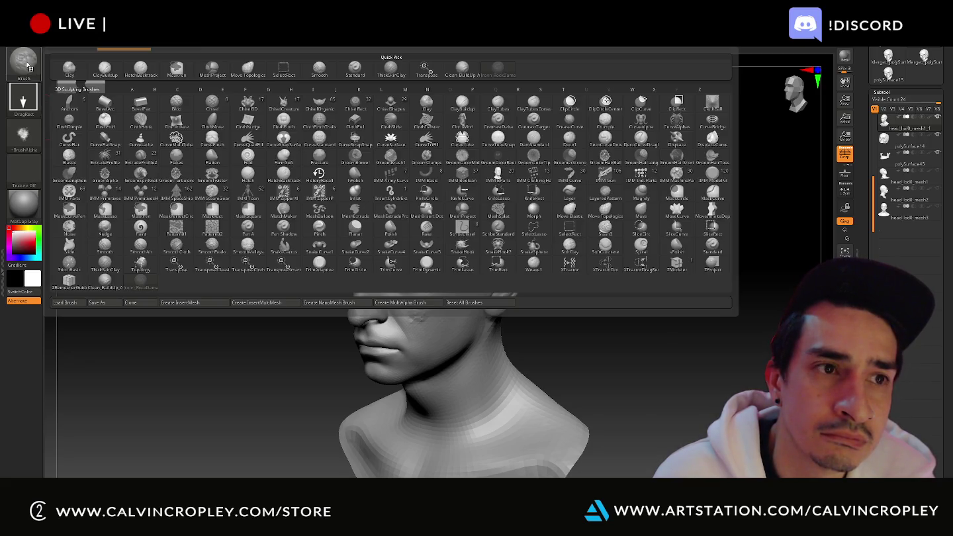
- Reload the RockDamage brush file through Load Brush
left_click(80, 304)
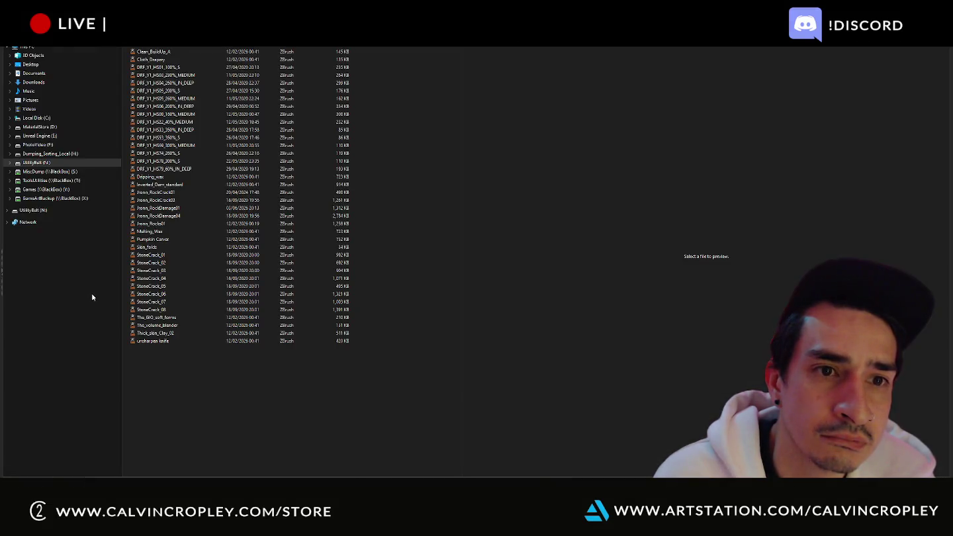
mouse_move(153, 60)
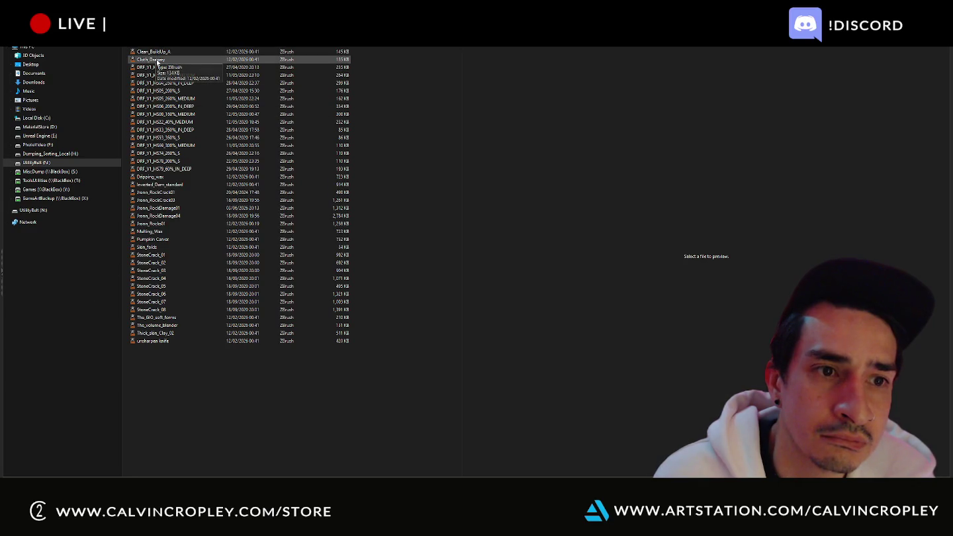
double_click(191, 208)
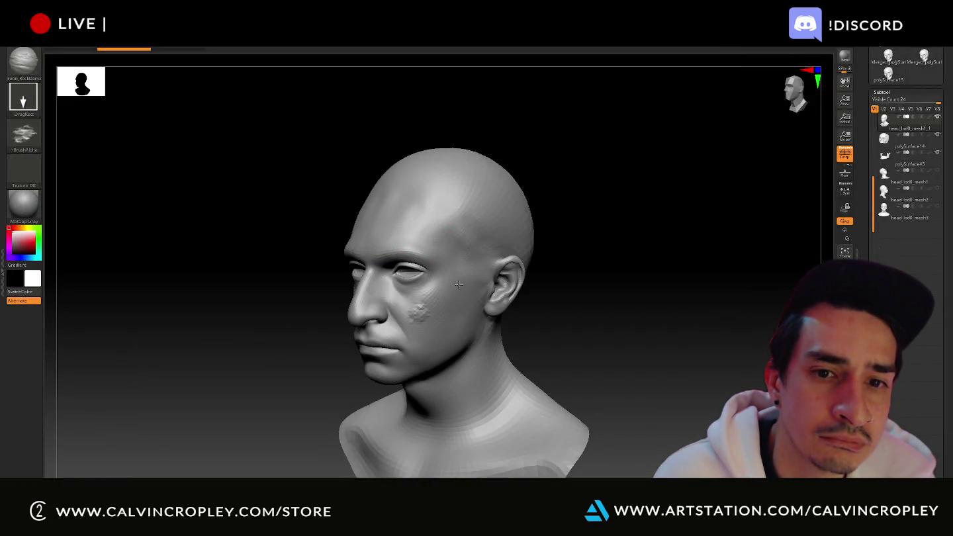
- Stamp rock damage across the cheek and temple, then try ClayBuildup around the mouth and undo it
mouse_move(460, 299)
left_mouse_down()
mouse_move(587, 345)
mouse_move(519, 317)
left_mouse_up()
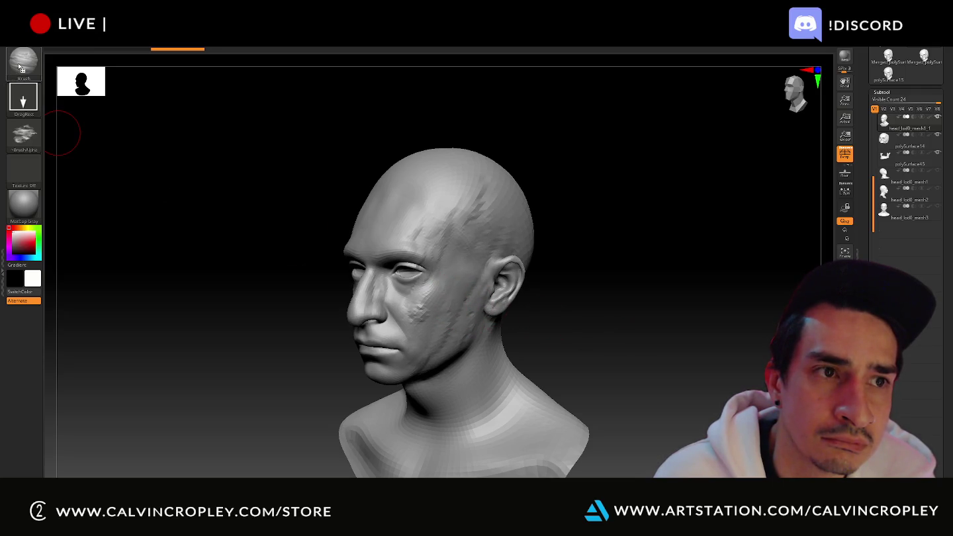
left_click(21, 66)
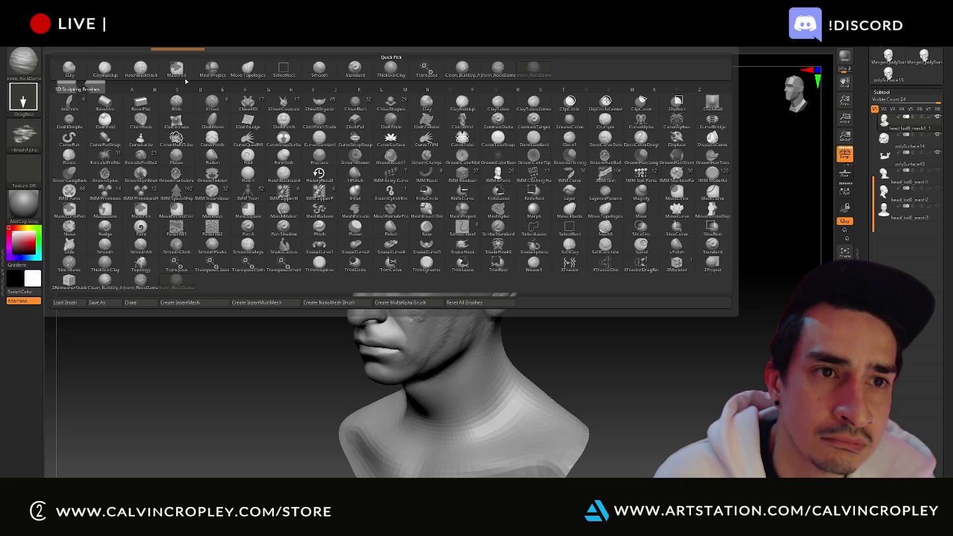
left_click(108, 71)
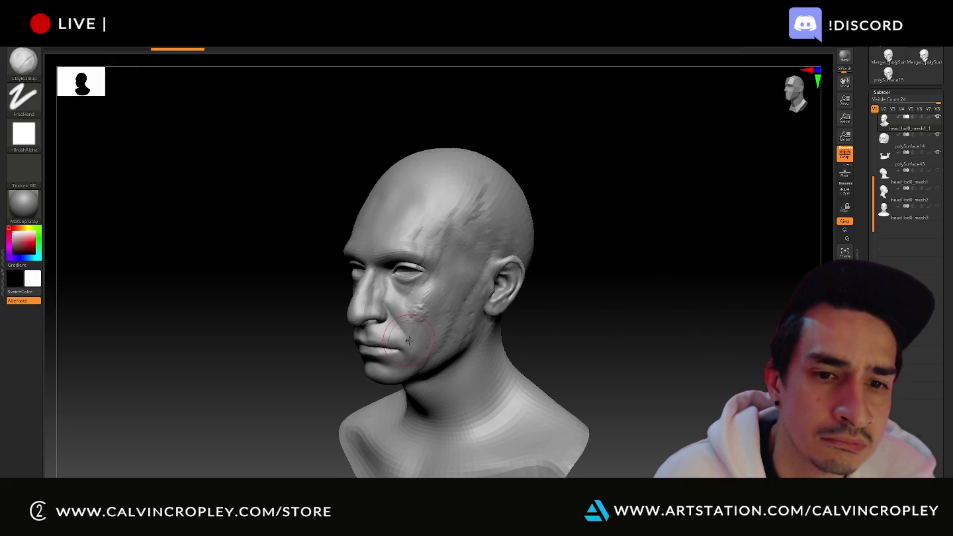
left_click_drag(428, 339, 409, 338)
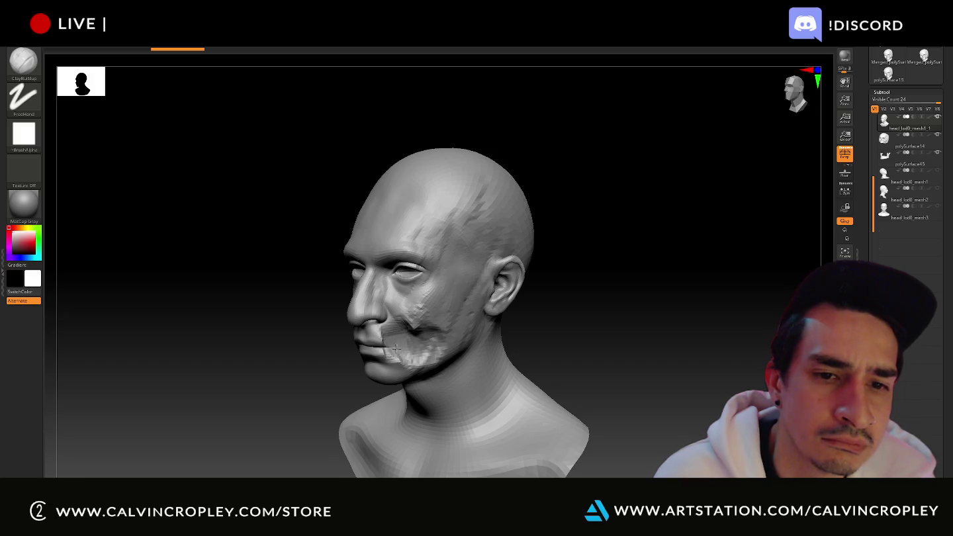
mouse_move(309, 374)
left_mouse_down()
mouse_move(284, 374)
mouse_move(308, 396)
mouse_move(344, 391)
left_mouse_up()
key("ctrl+z")
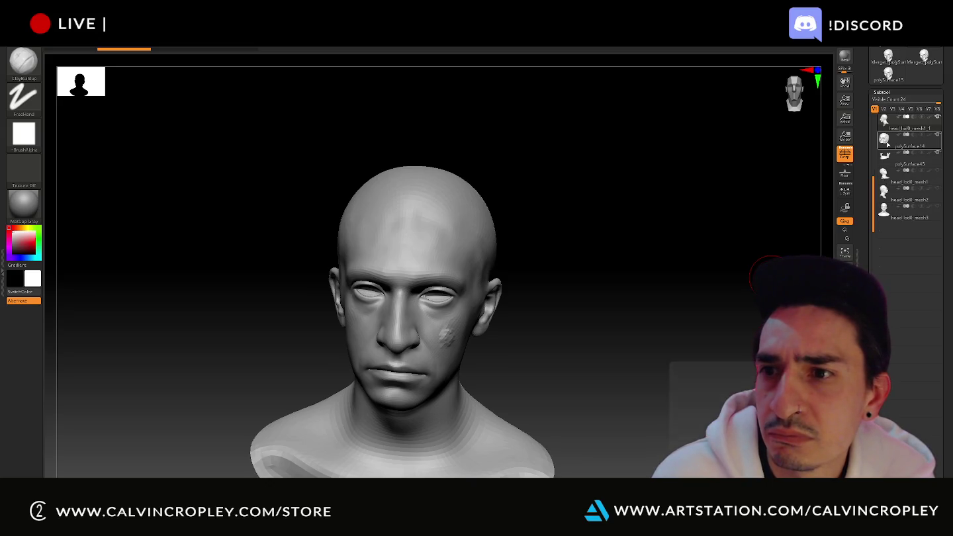
- Shrink the polySurface14 skull piece slightly inside the head with the Transpose gizmo
left_click(888, 144)
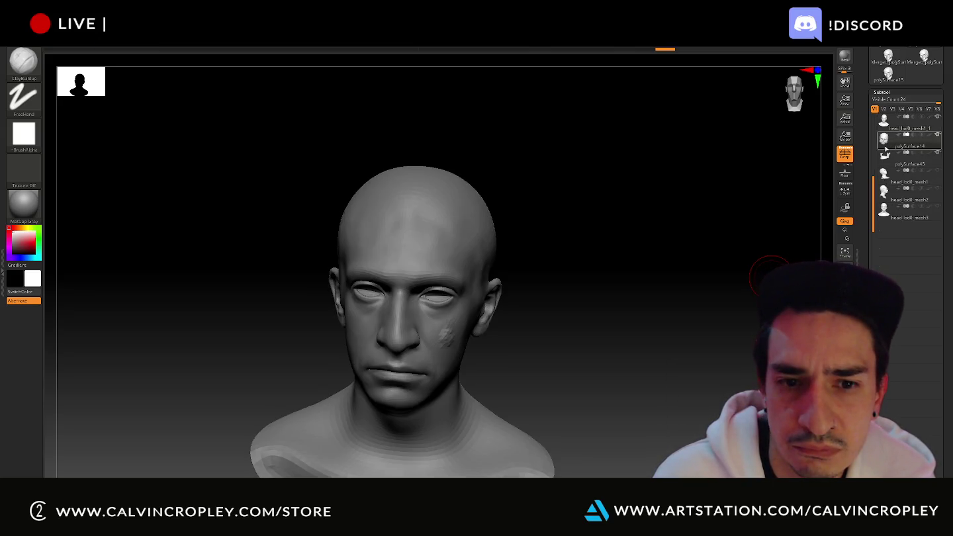
key("w")
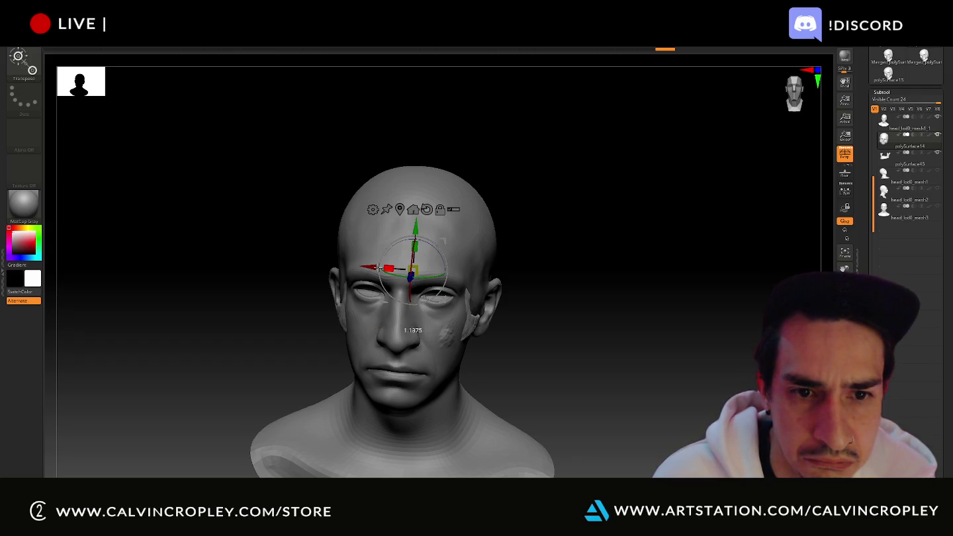
left_click_drag(383, 268, 389, 268)
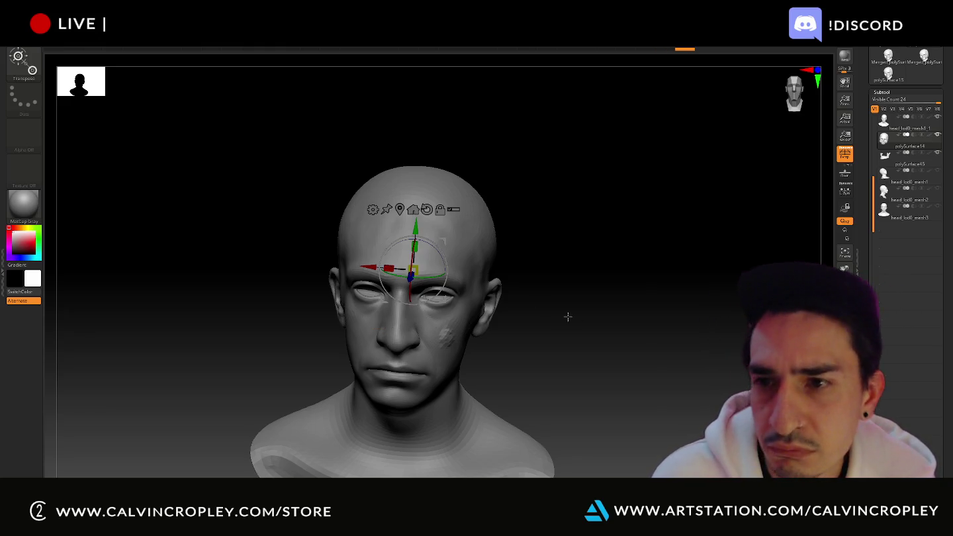
left_click_drag(568, 315, 592, 320)
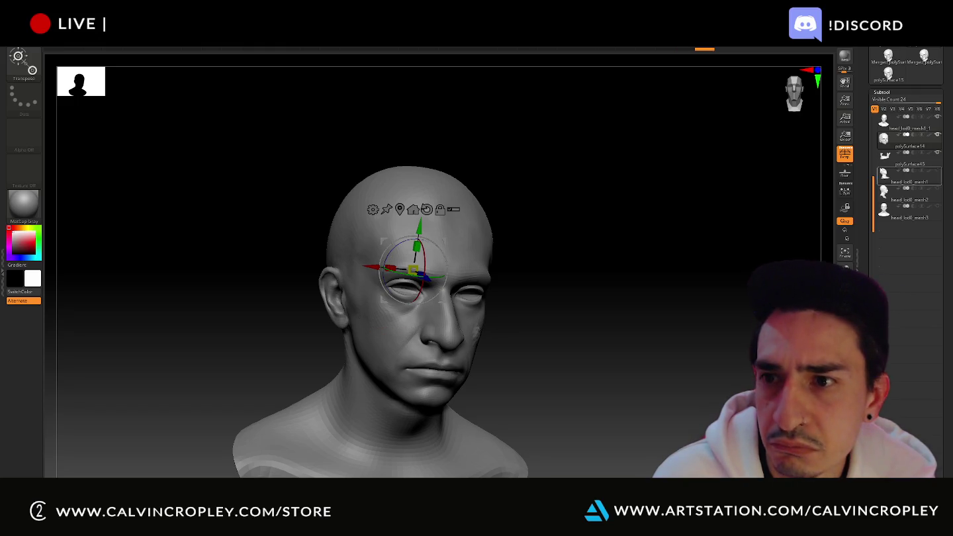
- Scale up the polySurface45 mouth piece around the jaw and check it from below and the side
left_click(887, 158)
mouse_move(421, 358)
left_mouse_down()
mouse_move(437, 361)
mouse_move(389, 353)
left_mouse_up()
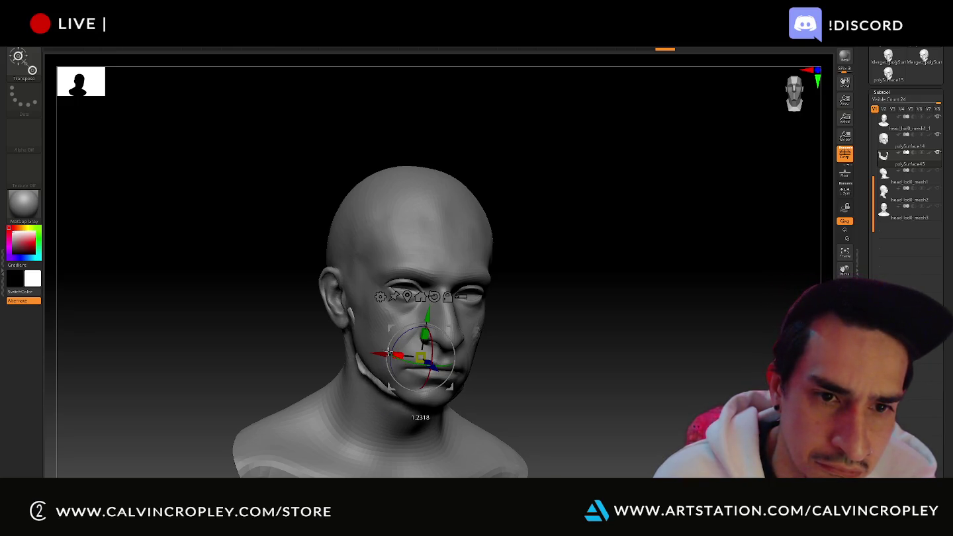
mouse_move(393, 355)
right_mouse_down()
mouse_move(583, 372)
mouse_move(484, 339)
right_mouse_up()
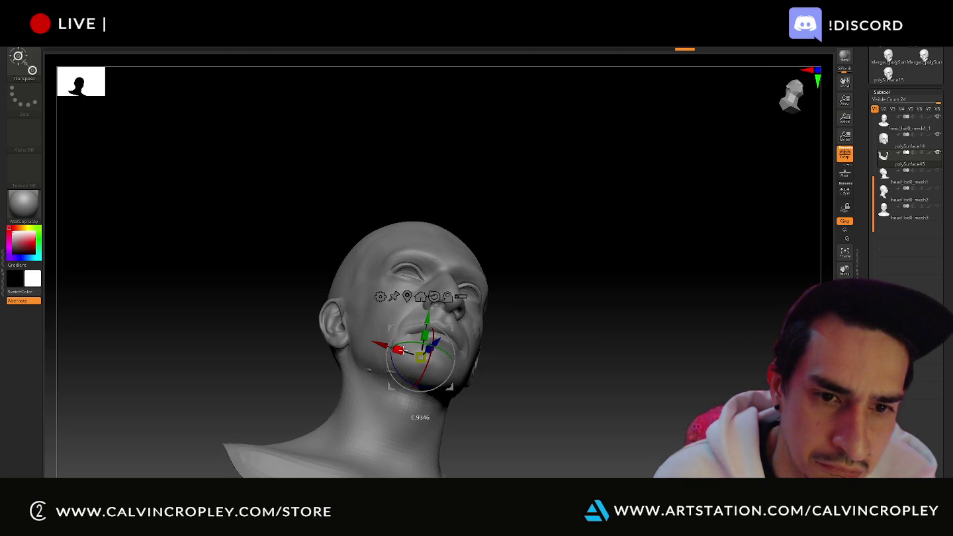
right_click_drag(582, 383, 564, 385)
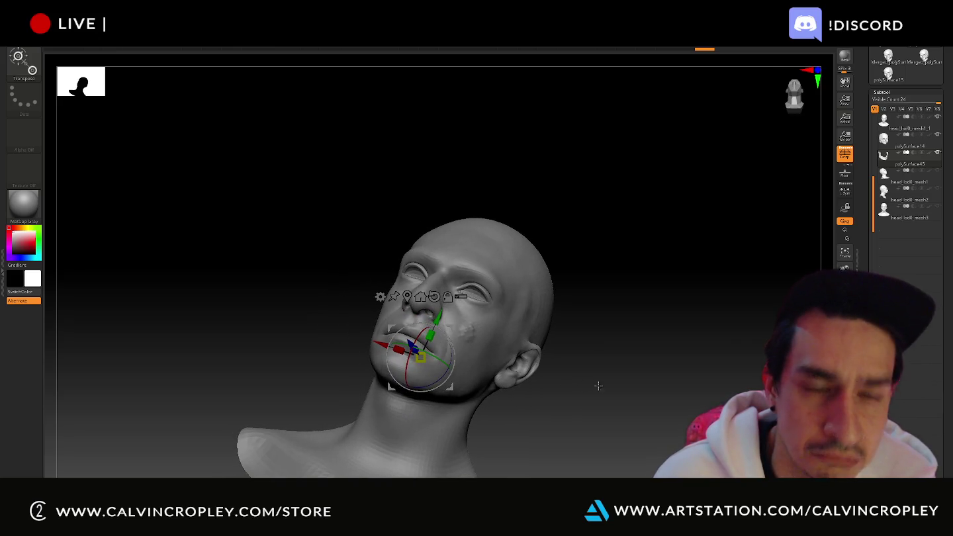
right_click_drag(660, 352, 581, 301, "shift")
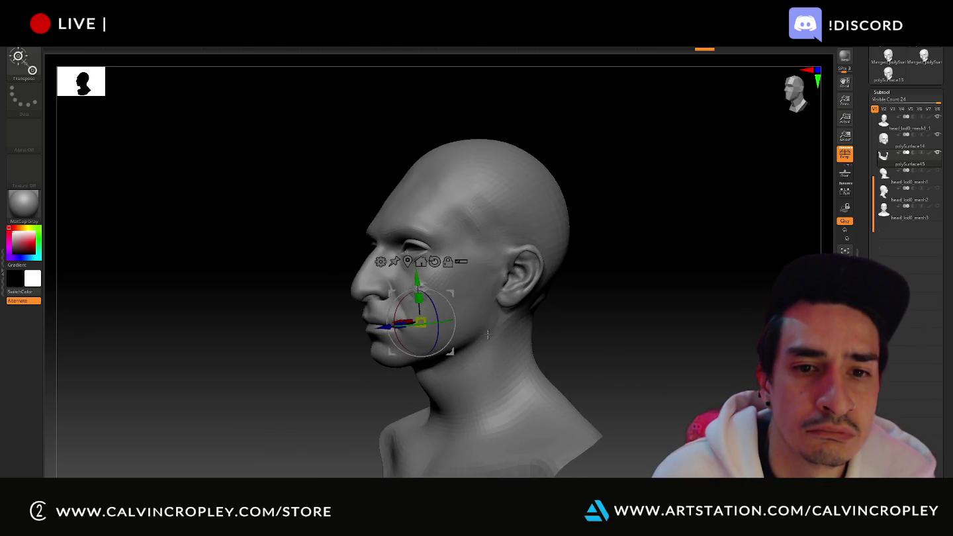
left_click(38, 71)
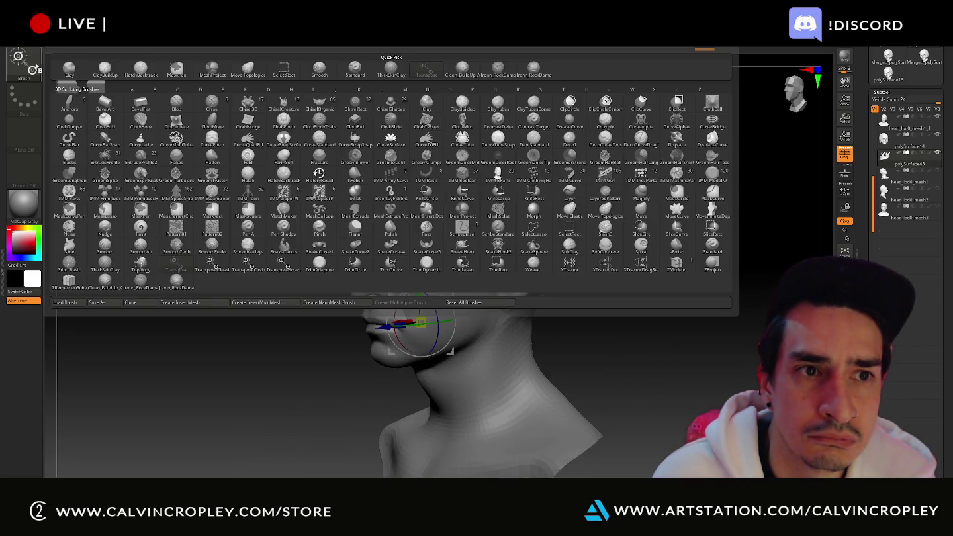
- Build up lumpy clay over the jaw with ClayBuildup, then select the polySurface14 skull subtool
left_click(105, 69)
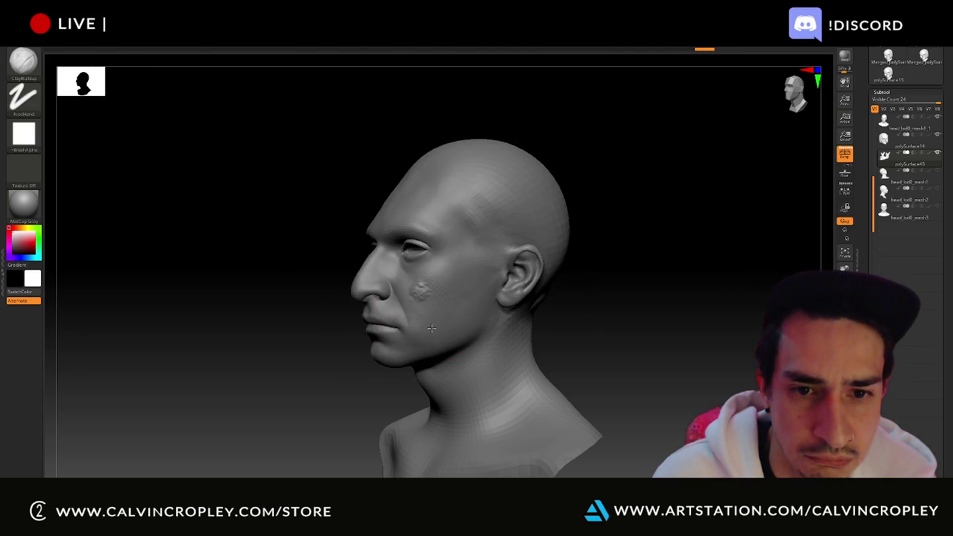
key("ctrl+shift")
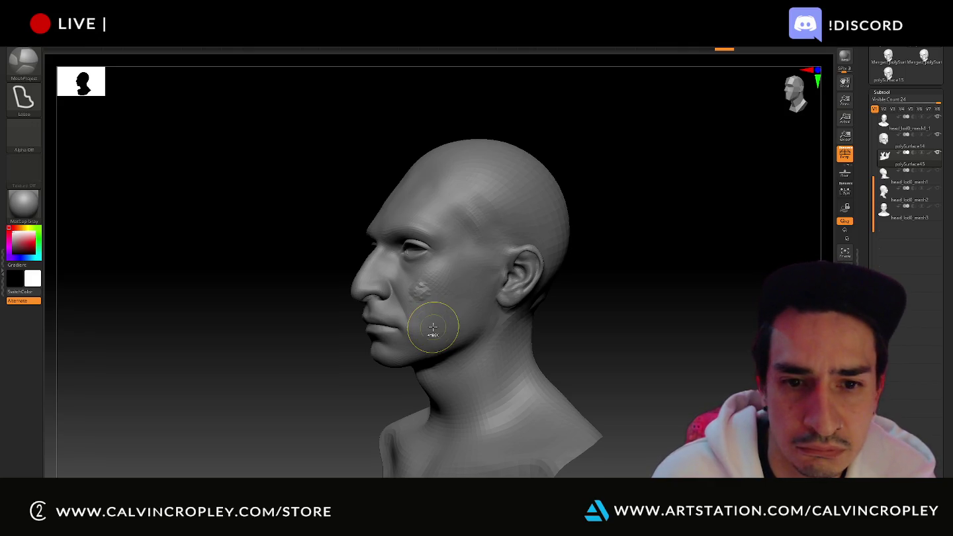
left_click_drag(432, 327, 401, 327)
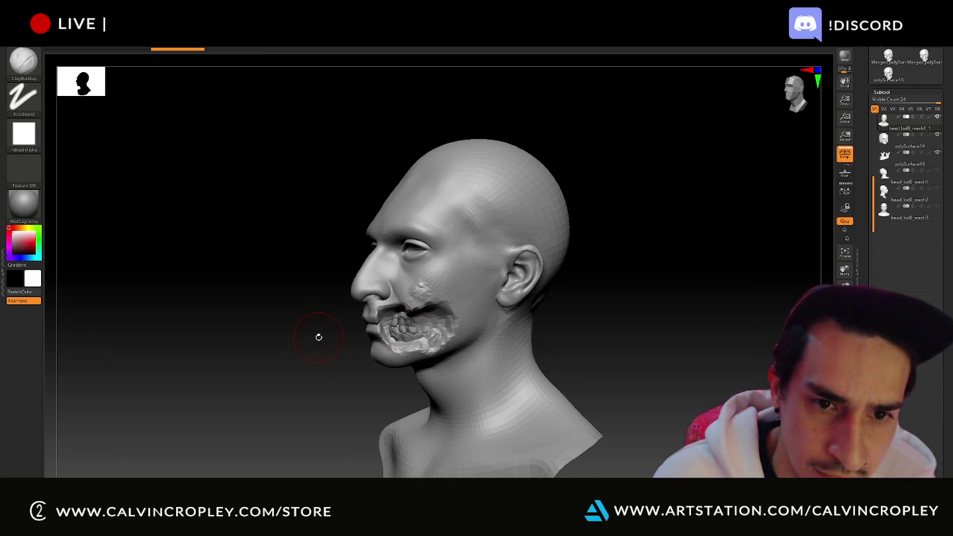
left_click_drag(309, 335, 302, 335)
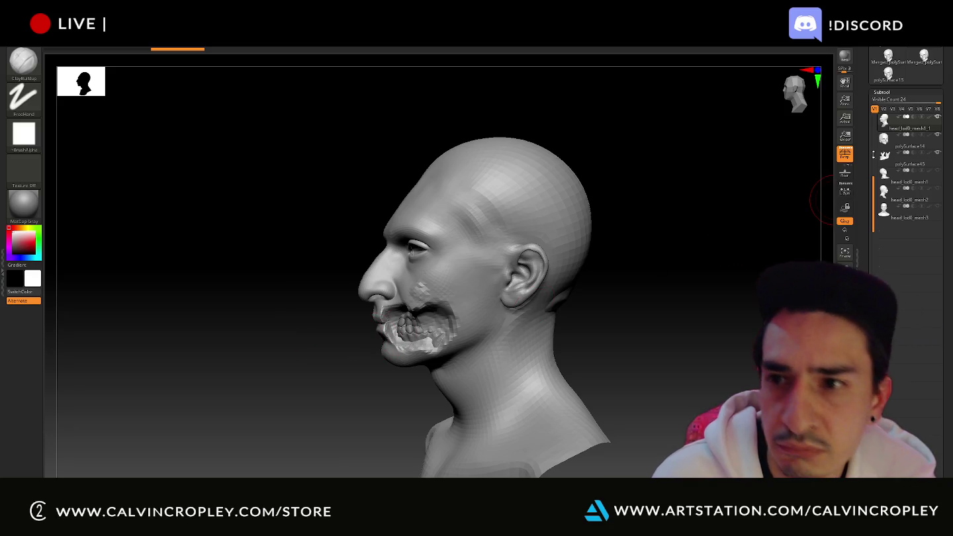
left_click(907, 139)
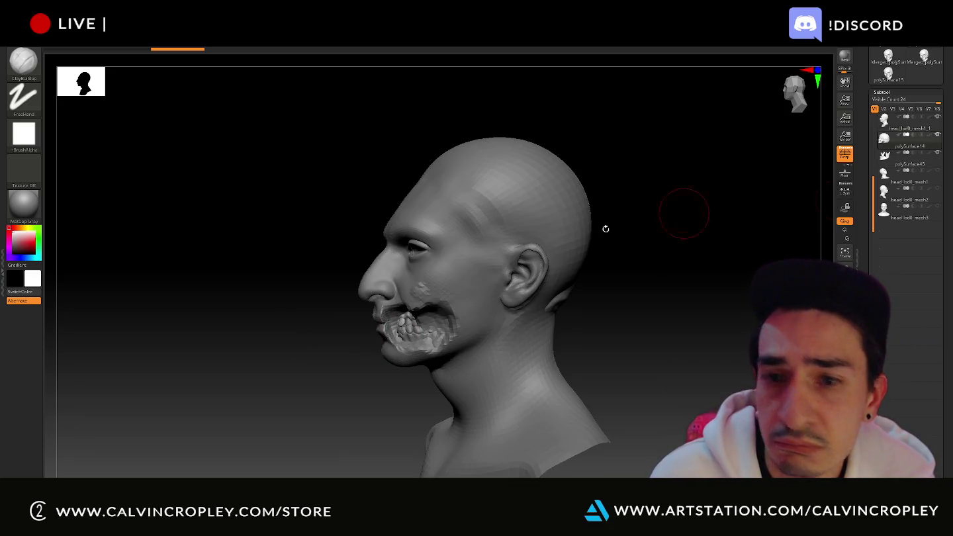
- Slide the skull forward toward the face and nudge it upward with Transpose Move
key("w")
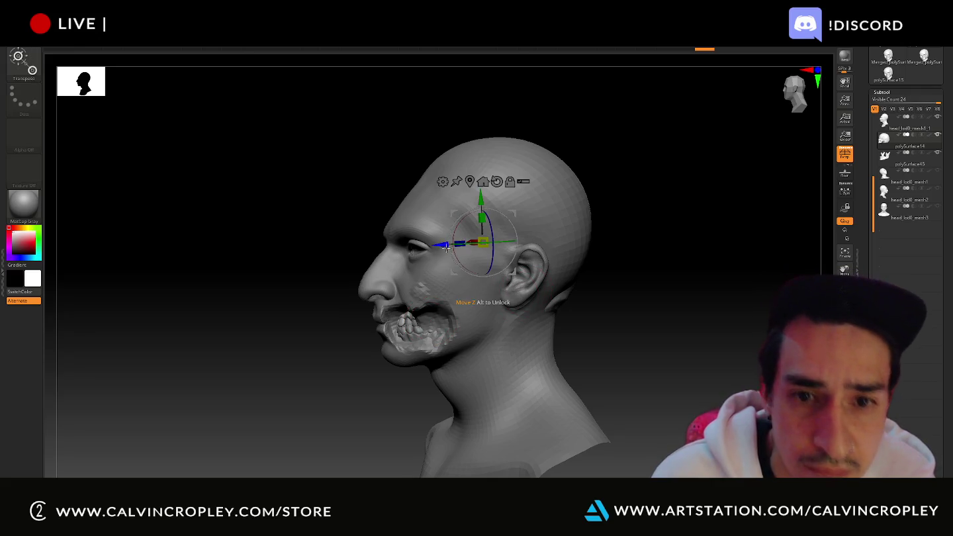
left_click_drag(441, 245, 434, 246)
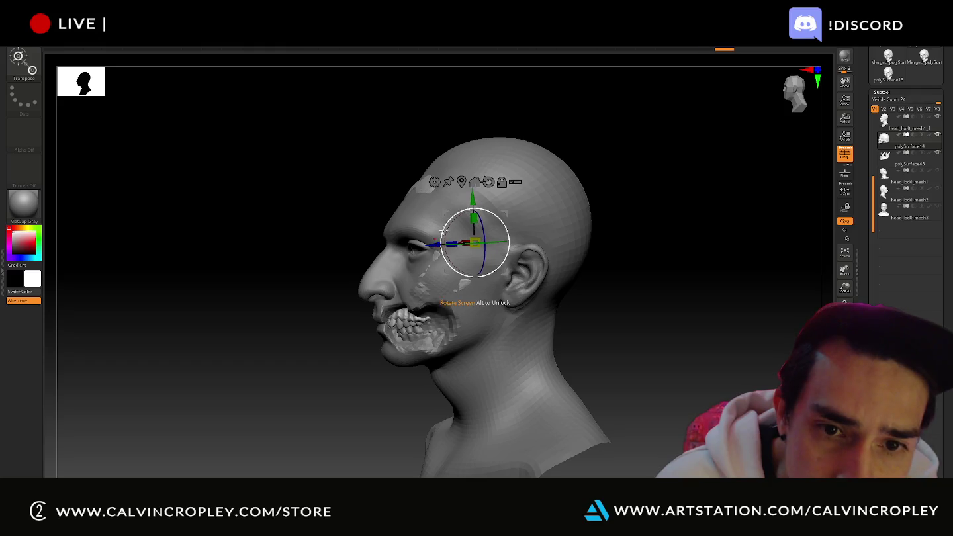
left_click_drag(474, 208, 473, 197)
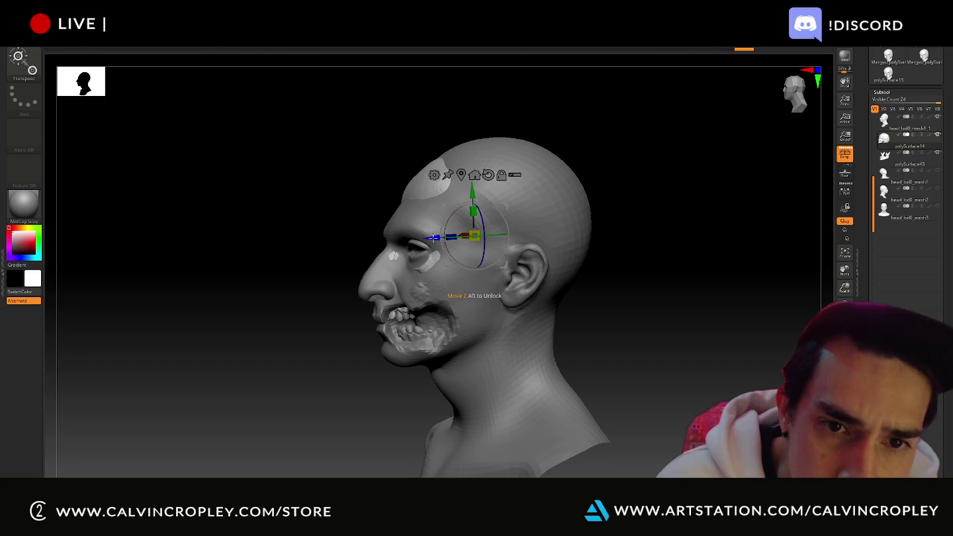
left_click_drag(433, 239, 417, 239)
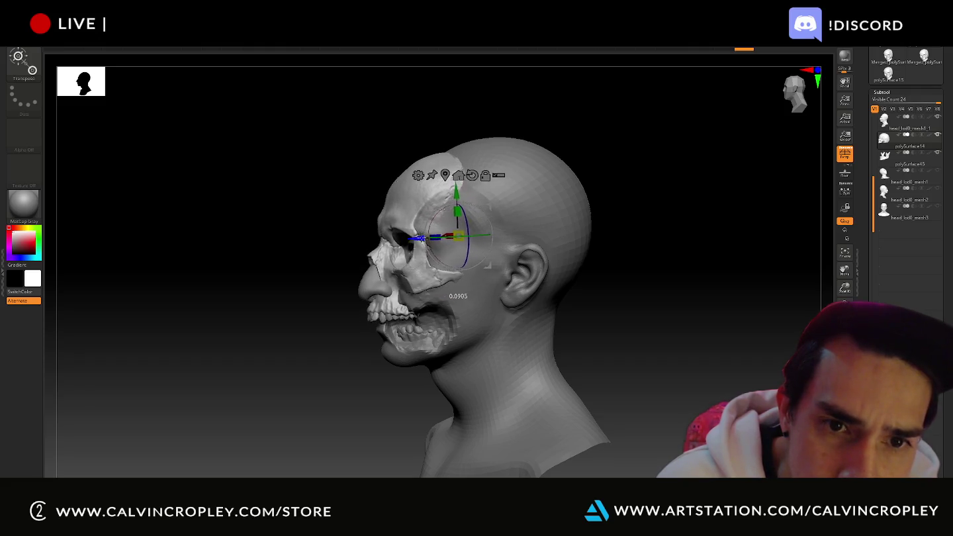
mouse_move(417, 238)
left_mouse_down()
mouse_move(371, 265)
mouse_move(320, 255)
mouse_move(368, 268)
left_mouse_up()
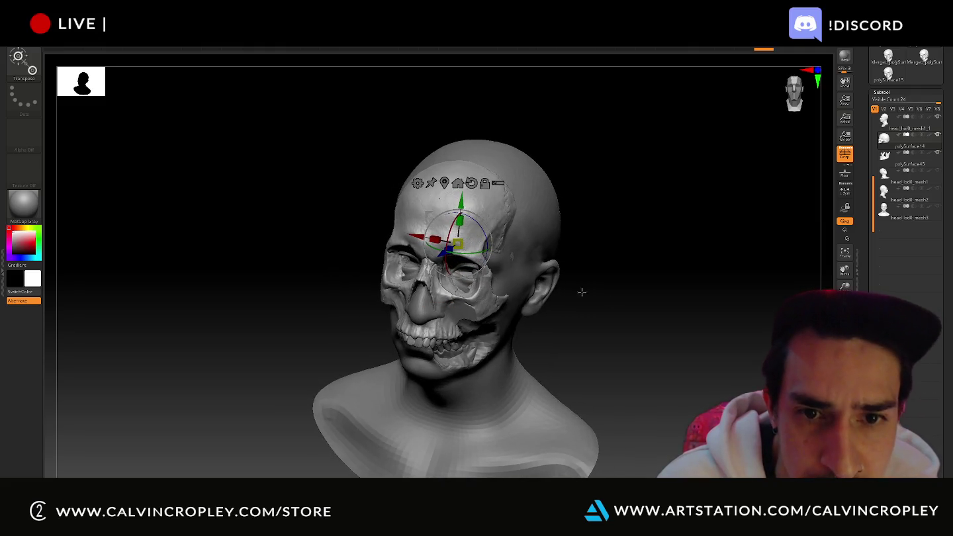
left_click_drag(640, 322, 527, 351, "alt")
left_click_drag(331, 285, 329, 268)
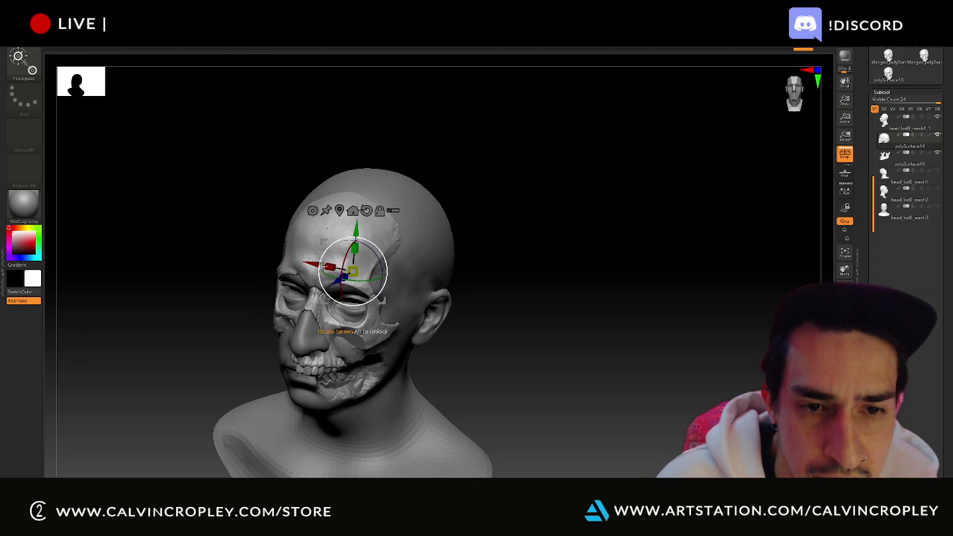
- Fine-tune the skull's rotation and X and vertical position until it sits inside the head
left_click_drag(337, 280, 339, 278)
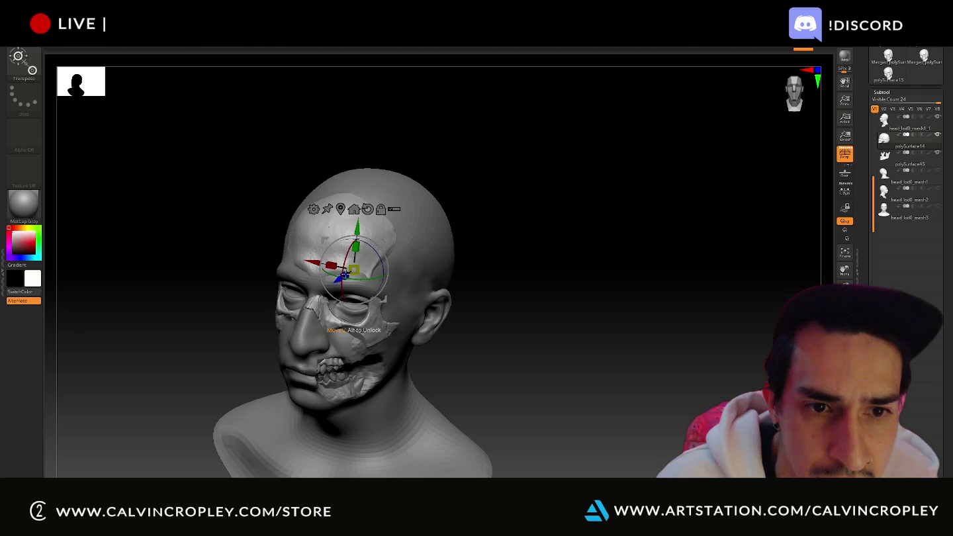
left_click_drag(356, 228, 358, 227)
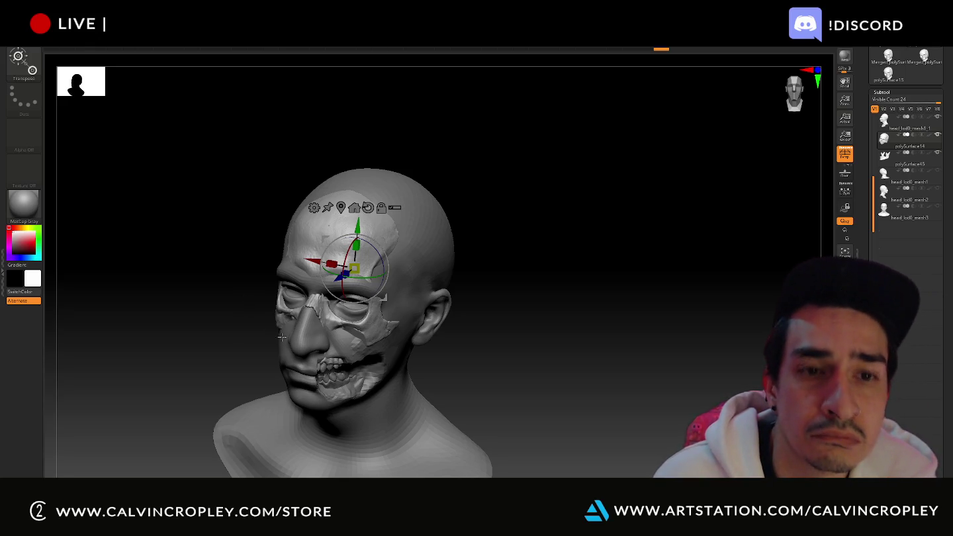
left_click_drag(489, 345, 472, 324)
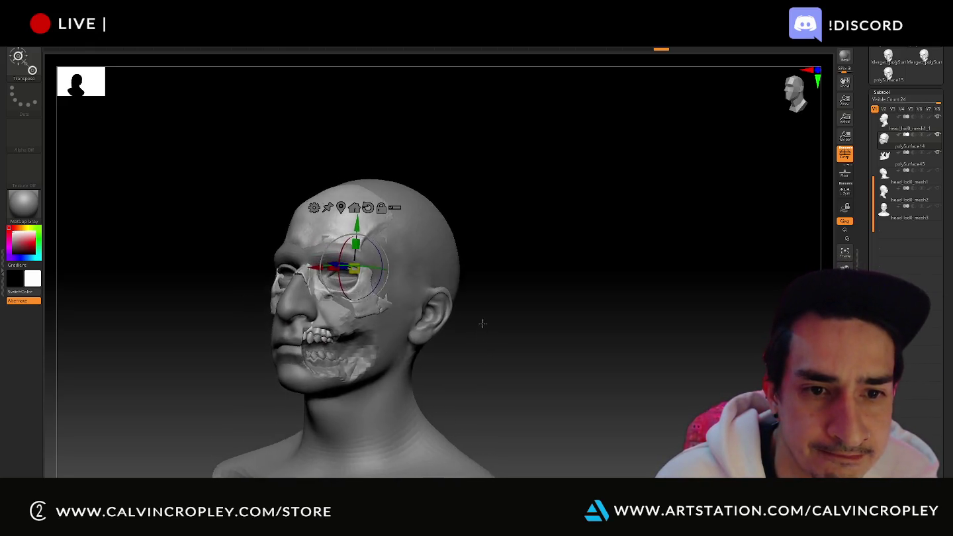
mouse_move(331, 283)
left_mouse_down()
mouse_move(334, 248)
mouse_move(347, 249)
mouse_move(355, 225)
left_mouse_up()
left_click_drag(329, 266, 319, 266)
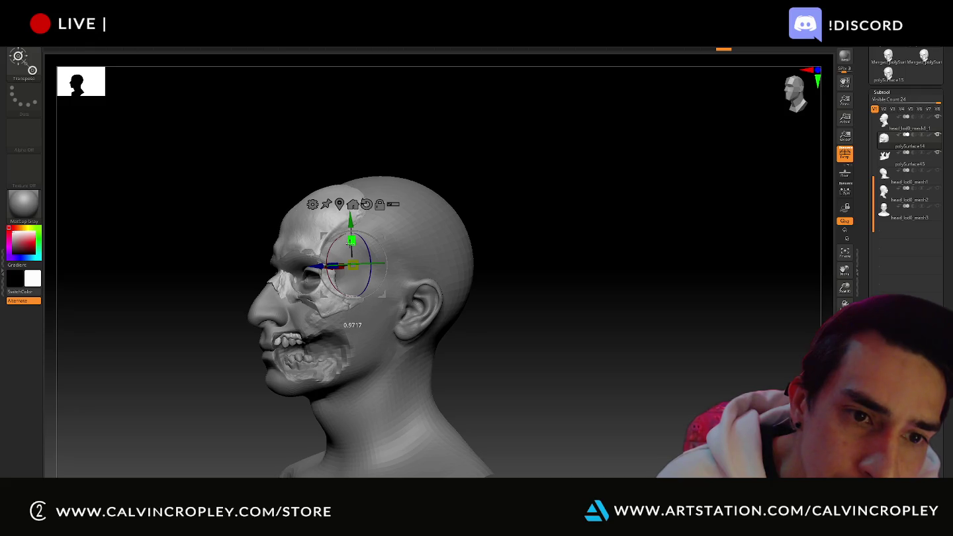
mouse_move(351, 224)
left_mouse_down()
mouse_move(357, 229)
mouse_move(355, 172)
mouse_move(356, 228)
left_mouse_up()
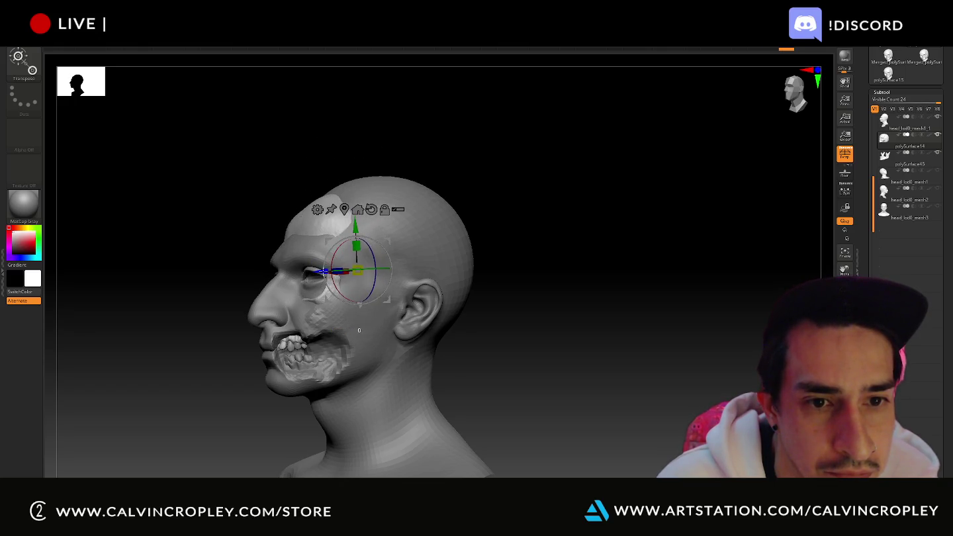
left_click_drag(328, 272, 322, 271)
left_click_drag(349, 231, 350, 224)
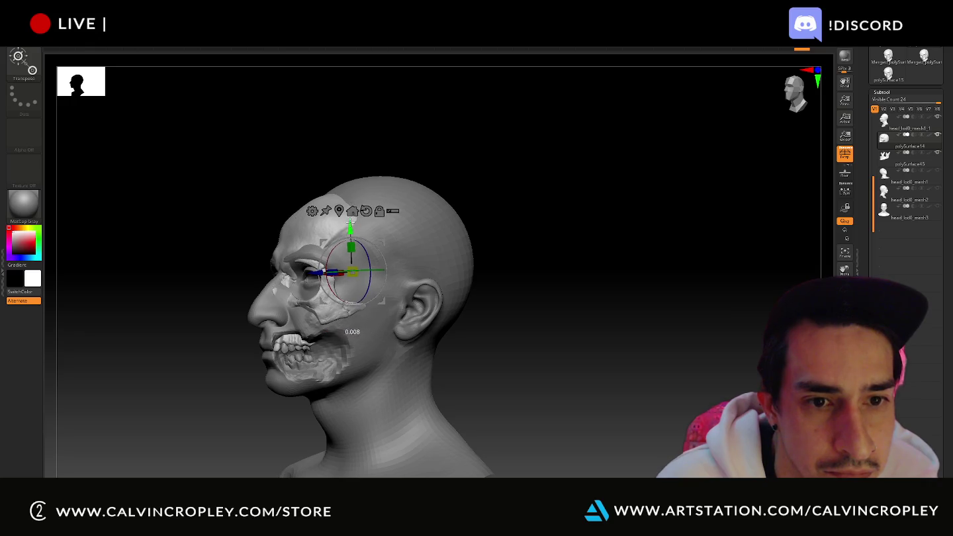
left_click_drag(319, 272, 324, 272)
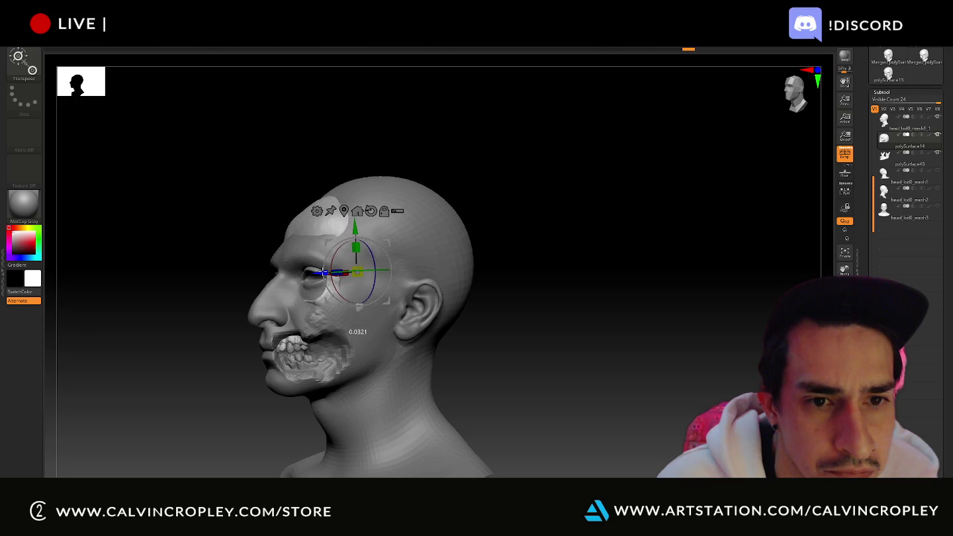
left_click_drag(355, 228, 354, 230)
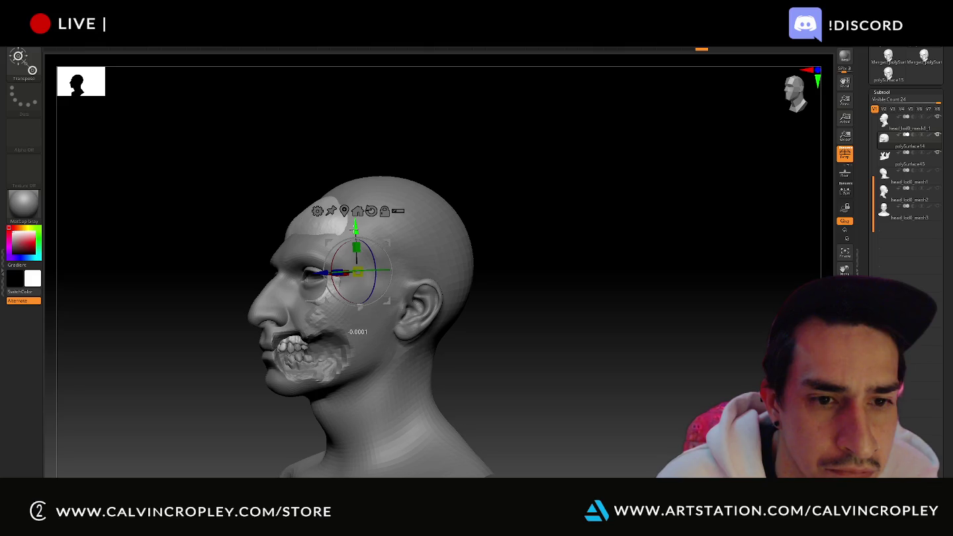
- Slide the teeth along the depth axis into the mouth, undo an upward nudge, then select the skull
left_click(305, 362, "alt")
mouse_move(221, 343)
left_mouse_down()
mouse_move(268, 337)
mouse_move(546, 367)
mouse_move(499, 370)
left_mouse_up()
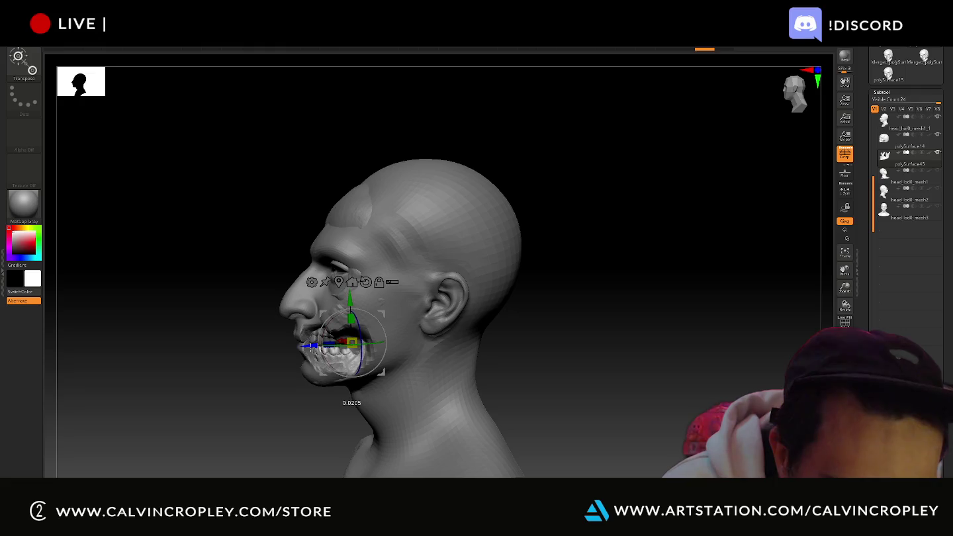
mouse_move(228, 362)
left_mouse_down()
mouse_move(232, 376)
mouse_move(325, 353)
mouse_move(275, 361)
mouse_move(268, 321)
left_mouse_up()
left_click_drag(258, 285, 309, 417, "alt")
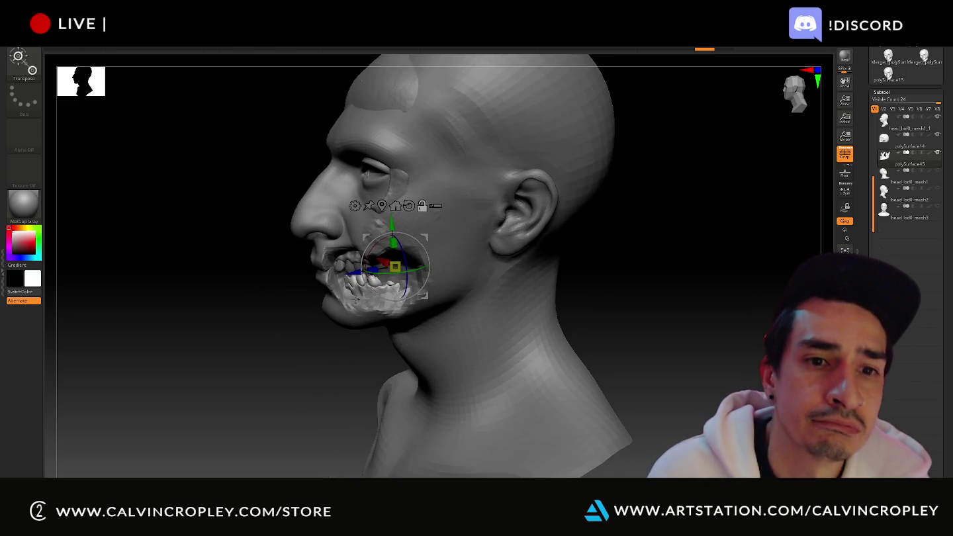
left_click_drag(356, 272, 346, 273)
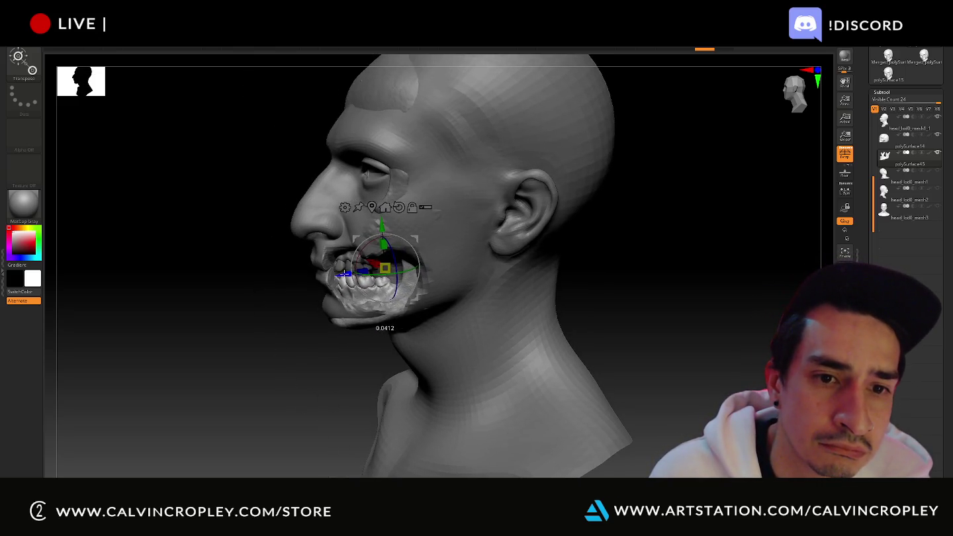
left_click_drag(382, 228, 382, 224)
key("ctrl+z")
mouse_move(309, 241)
left_mouse_down()
mouse_move(262, 258)
mouse_move(267, 228)
mouse_move(249, 242)
mouse_move(256, 254)
mouse_move(270, 249)
mouse_move(255, 234)
mouse_move(191, 283)
mouse_move(524, 338)
mouse_move(330, 194)
left_mouse_up()
left_click(331, 195)
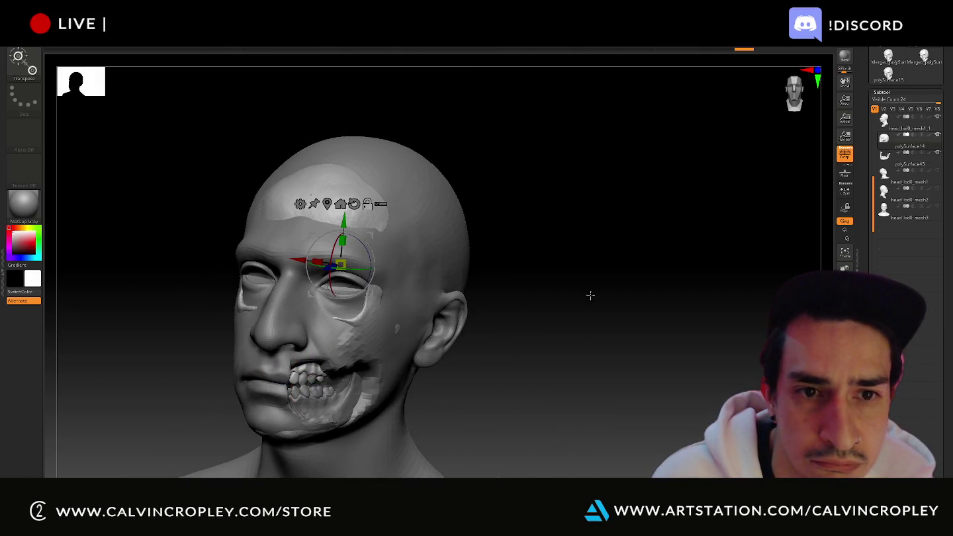
left_click_drag(581, 298, 152, 122)
- Push the skull back beneath the forehead skin with Move Topological, undoing two attempts
key("b")
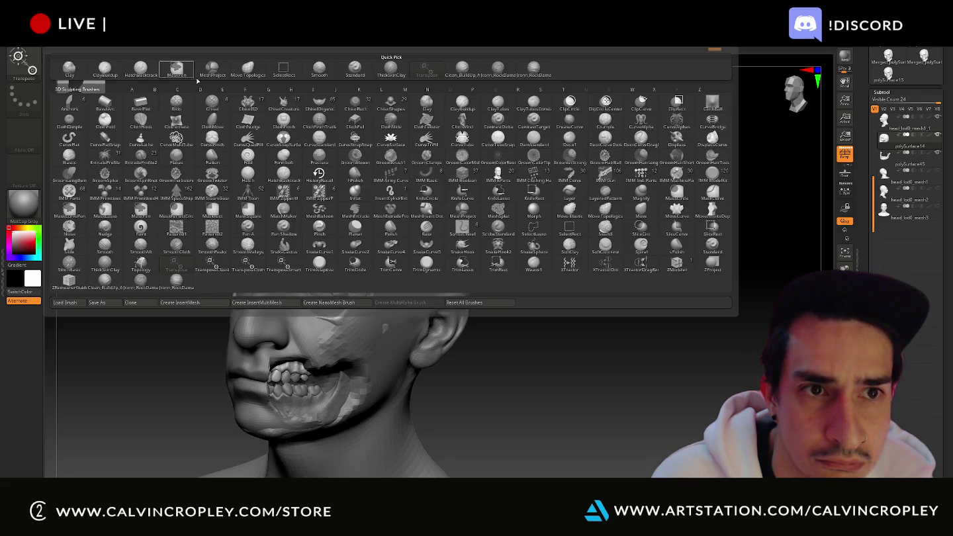
left_click(247, 68)
left_click_drag(557, 247, 552, 243)
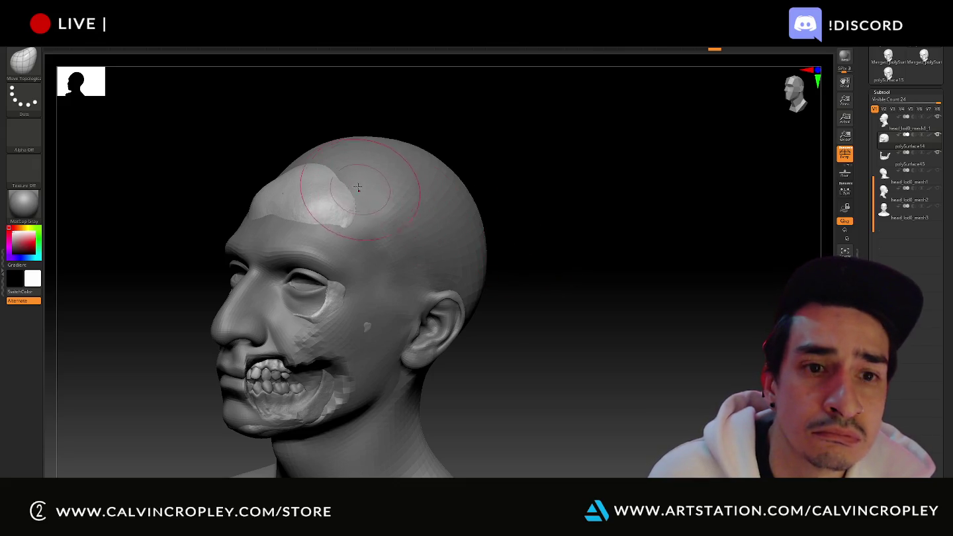
left_click_drag(316, 182, 322, 186)
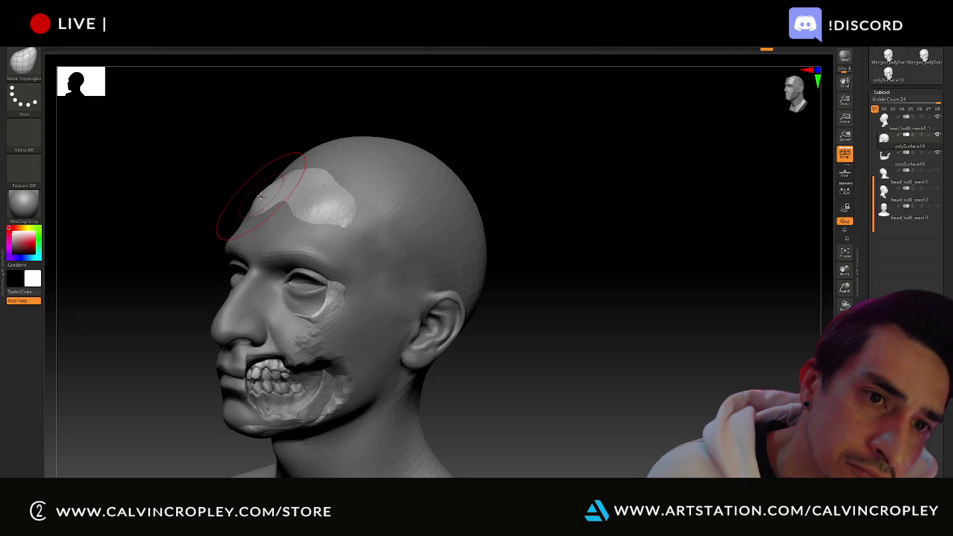
key("ctrl+z")
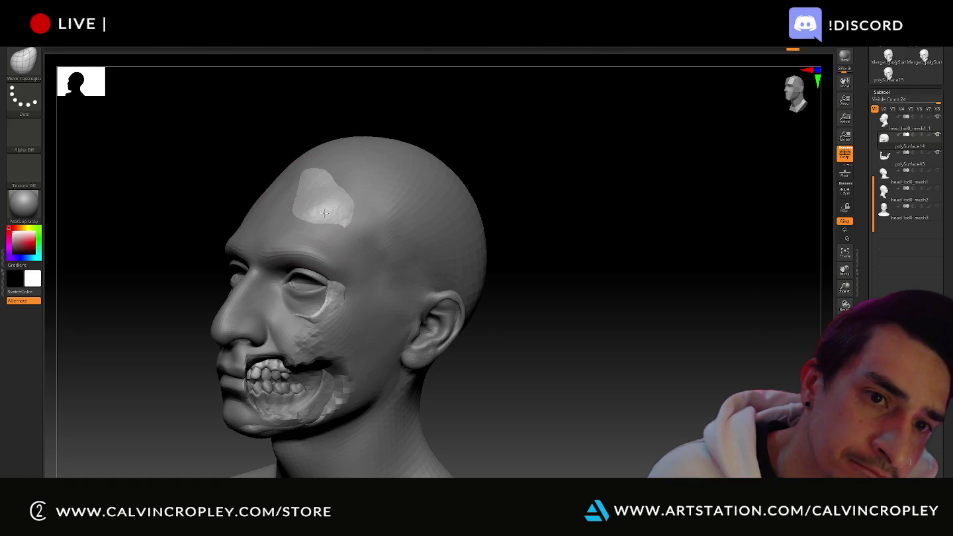
left_click_drag(325, 213, 208, 304)
key("ctrl+z")
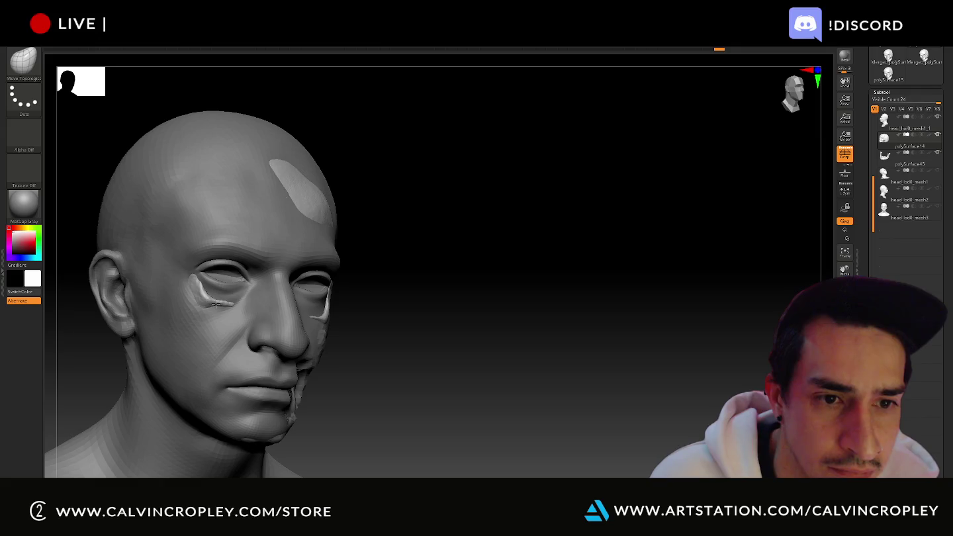
- Push the remaining skull patch under the forehead and orbit around to check, then select polySurface45
left_click_drag(386, 328, 338, 320)
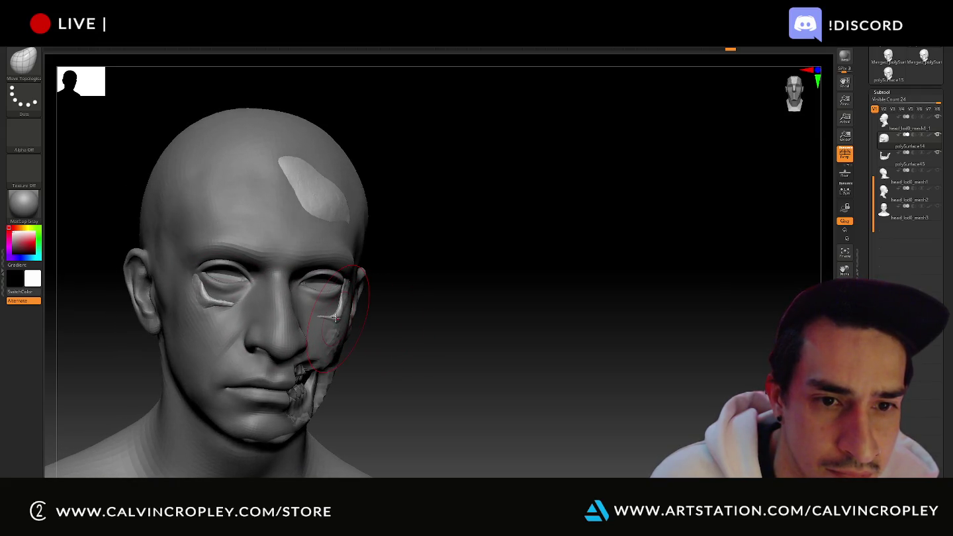
left_click_drag(426, 336, 348, 310)
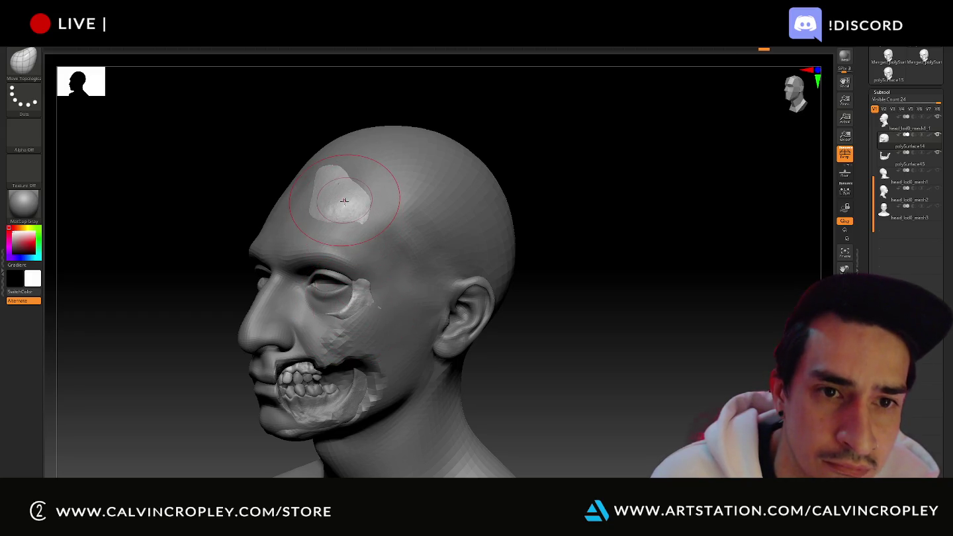
left_click_drag(250, 151, 288, 162)
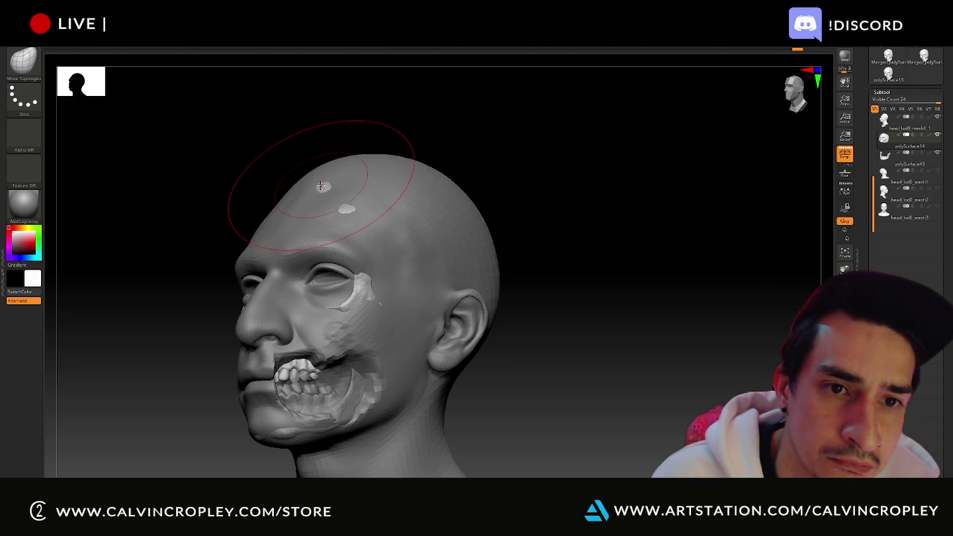
left_click_drag(324, 188, 325, 190)
mouse_move(532, 272)
left_mouse_down()
mouse_move(570, 332)
mouse_move(615, 324)
mouse_move(637, 334)
mouse_move(522, 321)
left_mouse_up()
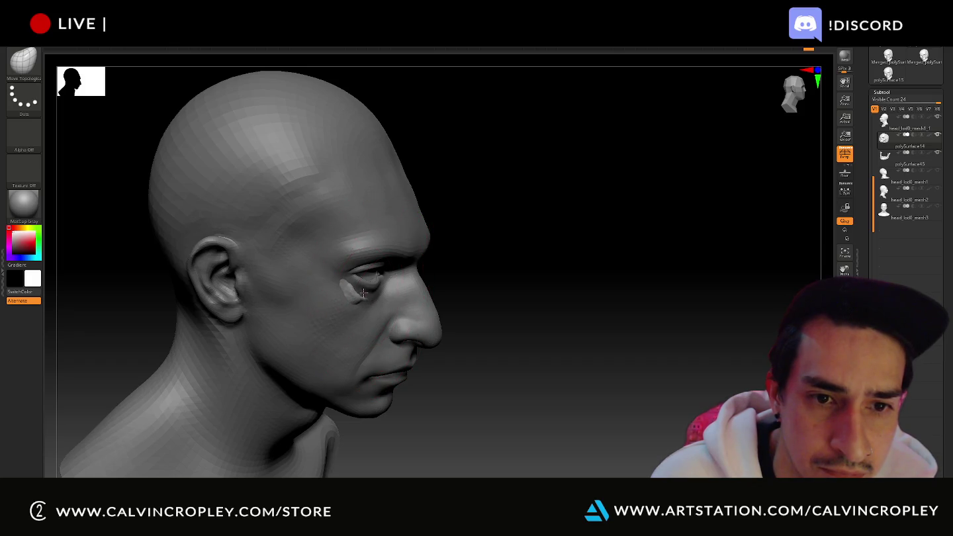
left_click_drag(351, 285, 478, 283)
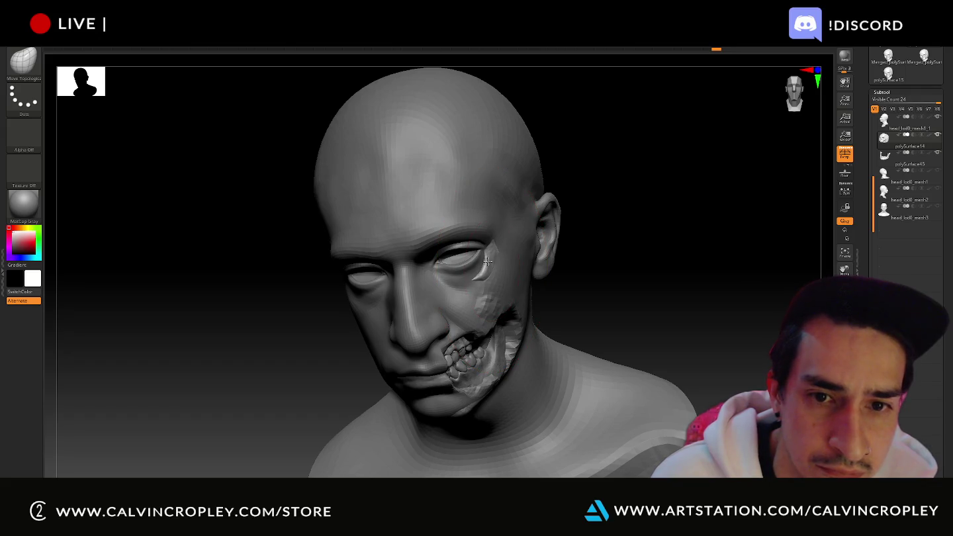
left_click_drag(584, 304, 478, 276)
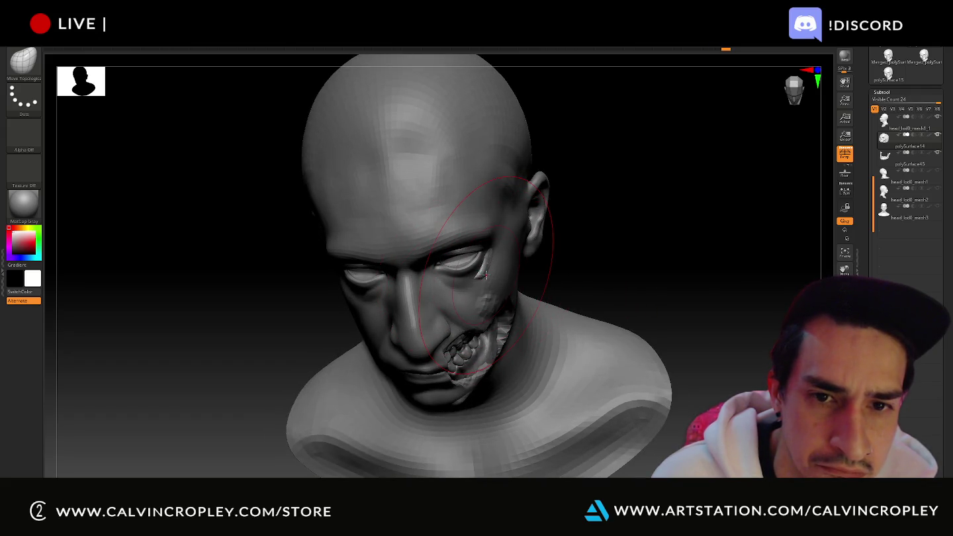
mouse_move(544, 274)
left_mouse_down()
mouse_move(704, 318)
mouse_move(519, 321)
mouse_move(585, 291)
mouse_move(646, 325)
mouse_move(685, 326)
left_mouse_up()
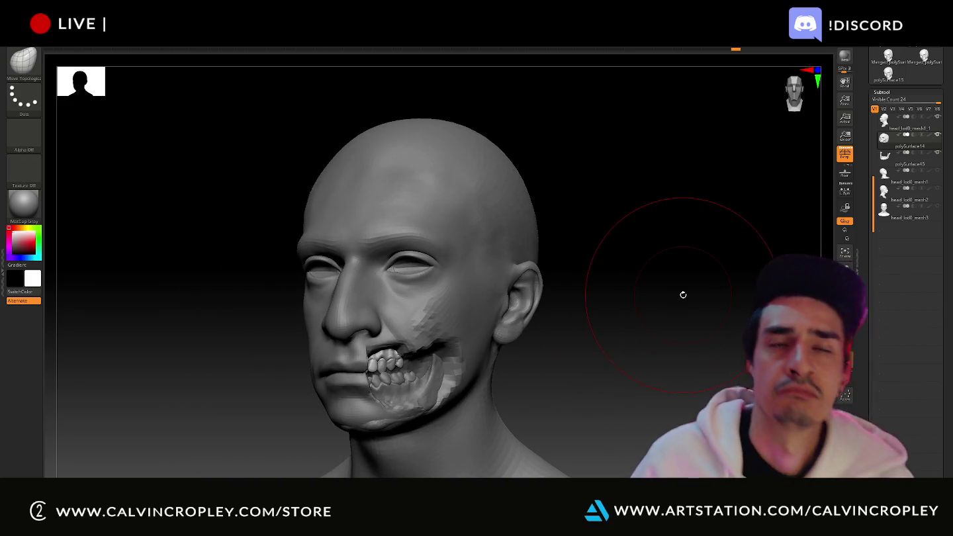
left_click(927, 159)
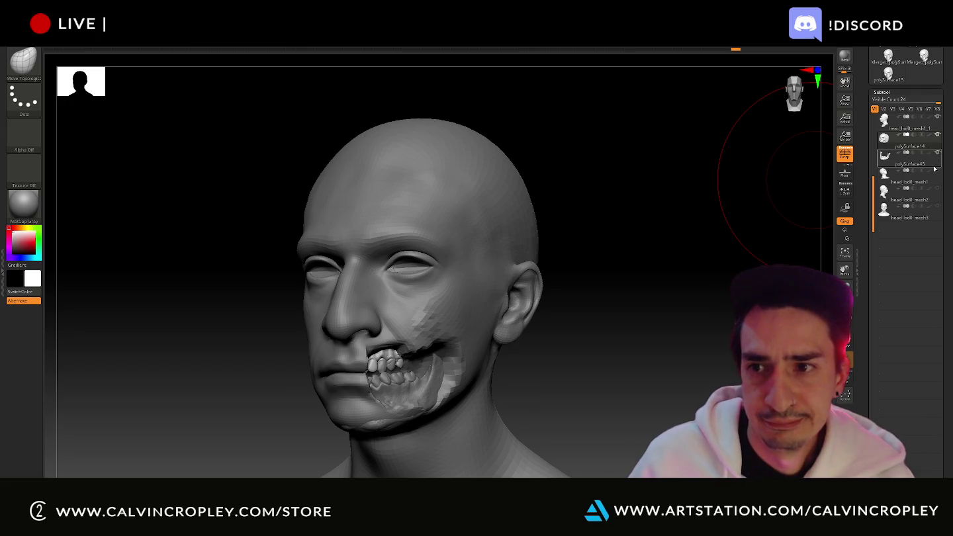
- Make the head_lod0_mesh1_1 mesh active, choose HatchBackcrack, and undo back to an intact face under the chin
left_click_drag(634, 260, 688, 229)
left_click(539, 291, "alt")
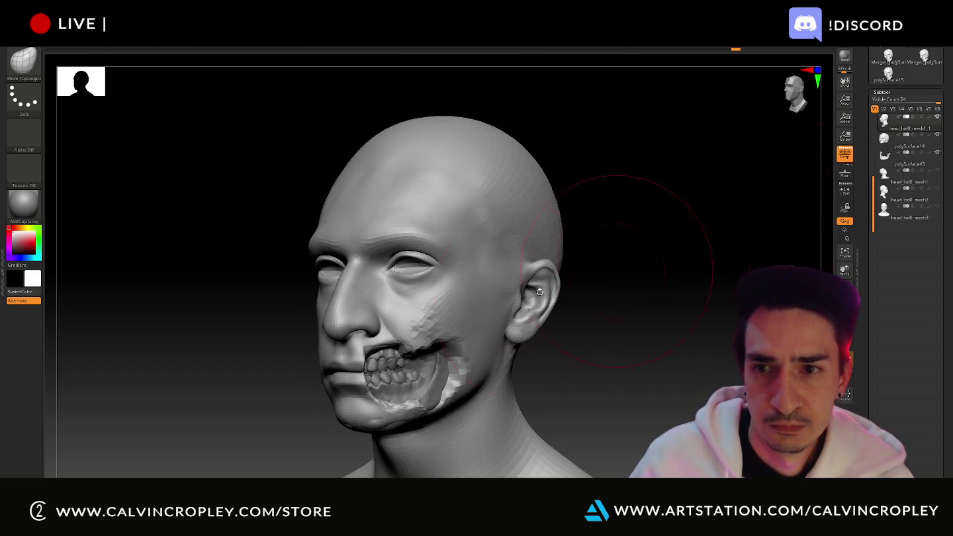
left_click(23, 61)
left_click(291, 218)
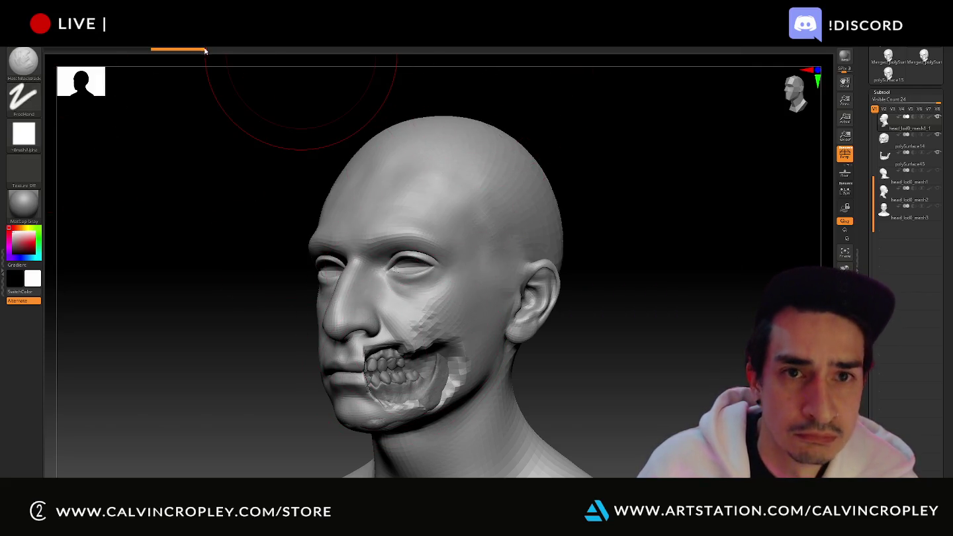
key("ctrl+z")
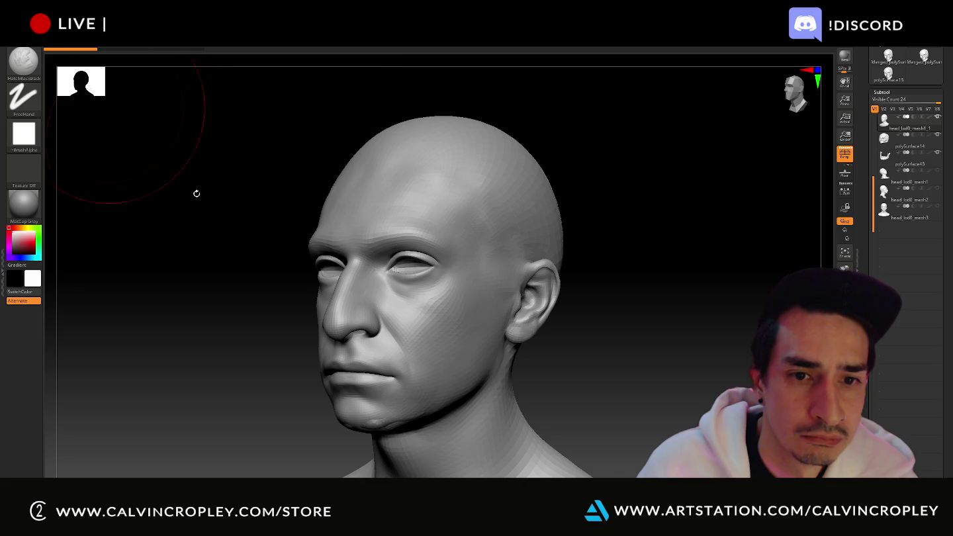
mouse_move(655, 383)
left_mouse_down()
mouse_move(651, 347)
mouse_move(639, 344)
left_mouse_up()
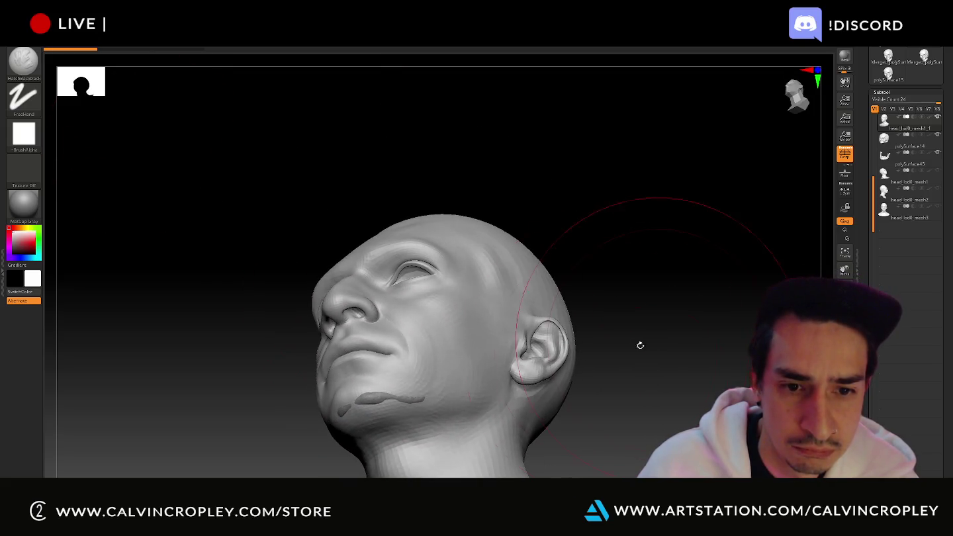
key("ctrl+z")
key("ctrl+z")
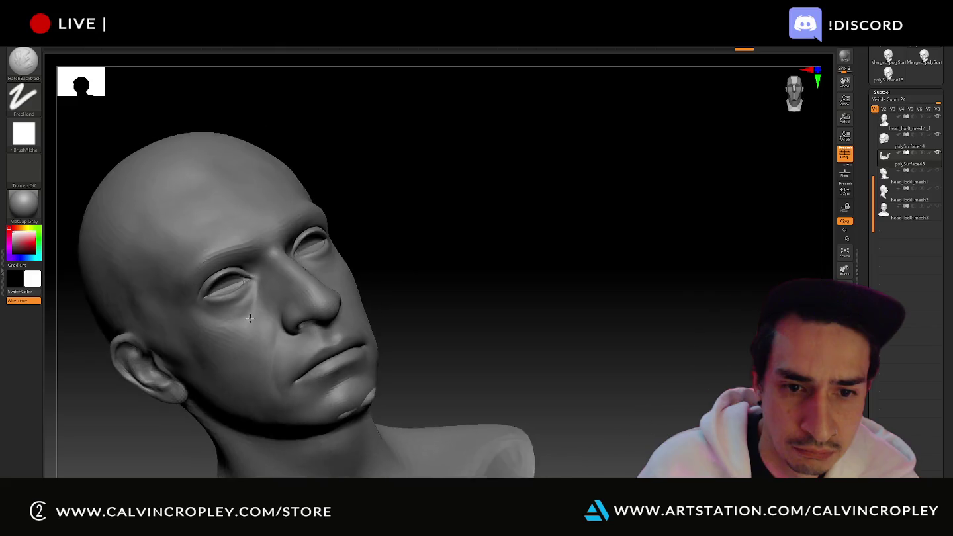
left_click(23, 62)
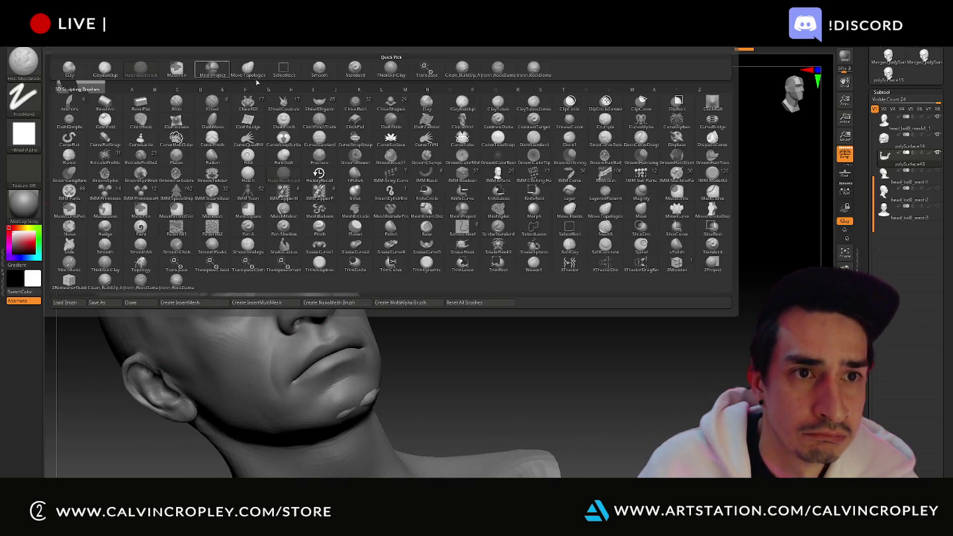
- Stretch the chin bump along the jawline with Move Topological, orbiting around the neck to check
left_click(248, 68)
mouse_move(362, 418)
right_mouse_down()
mouse_move(437, 408)
mouse_move(373, 402)
right_mouse_up()
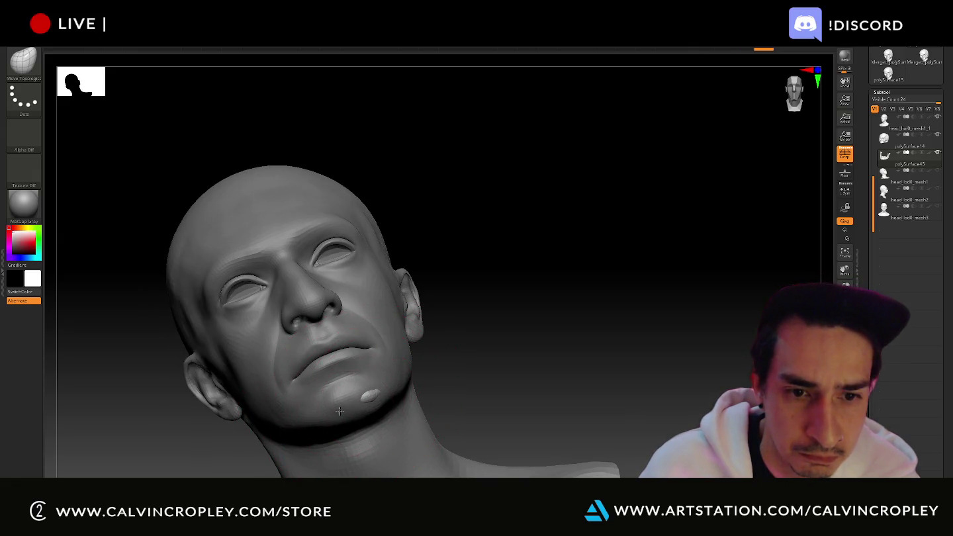
left_click_drag(353, 413, 374, 403)
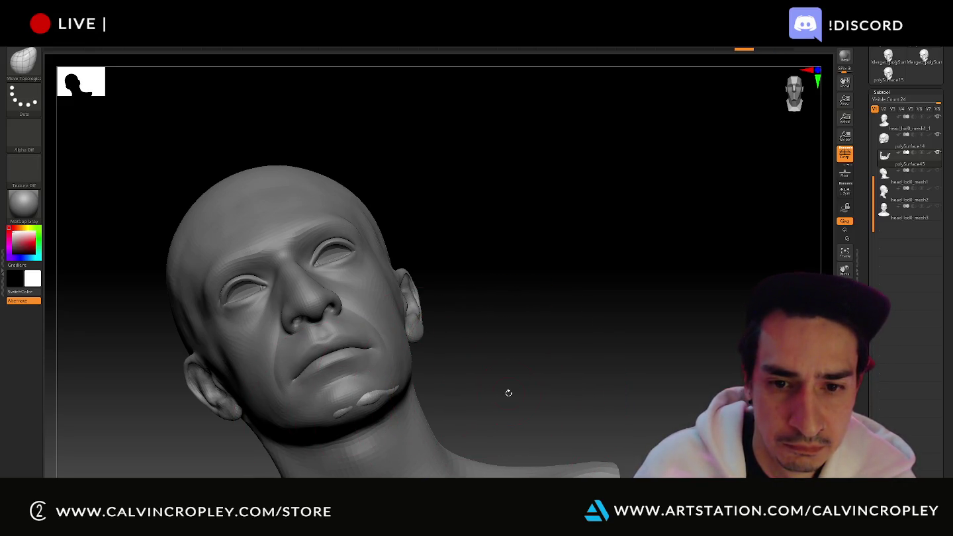
right_click_drag(505, 378, 386, 390)
left_click_drag(523, 356, 436, 371)
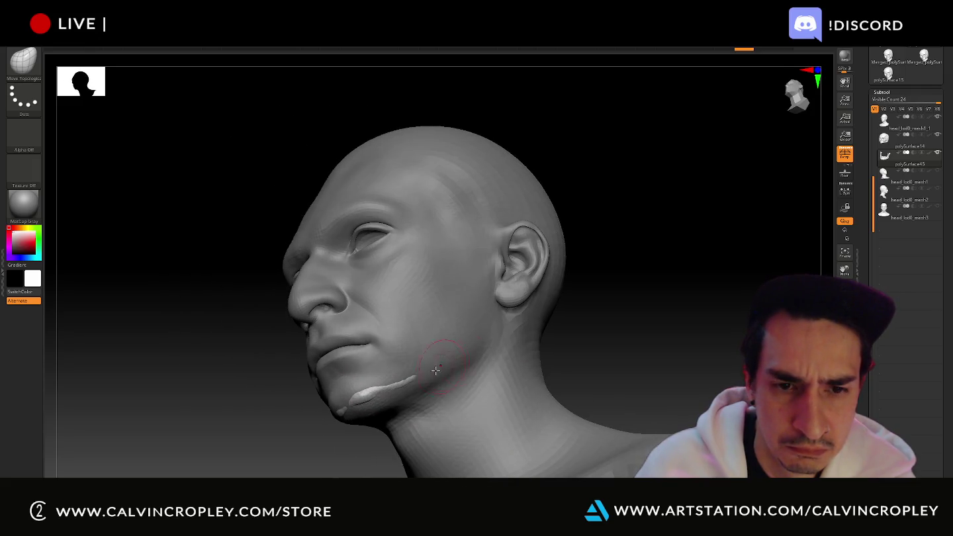
right_click_drag(408, 378, 376, 390)
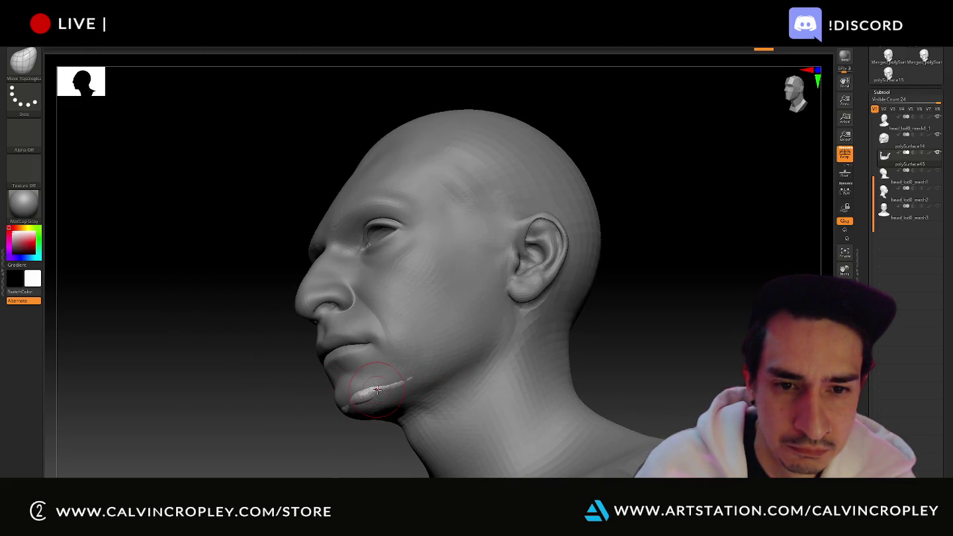
left_click_drag(323, 398, 342, 417)
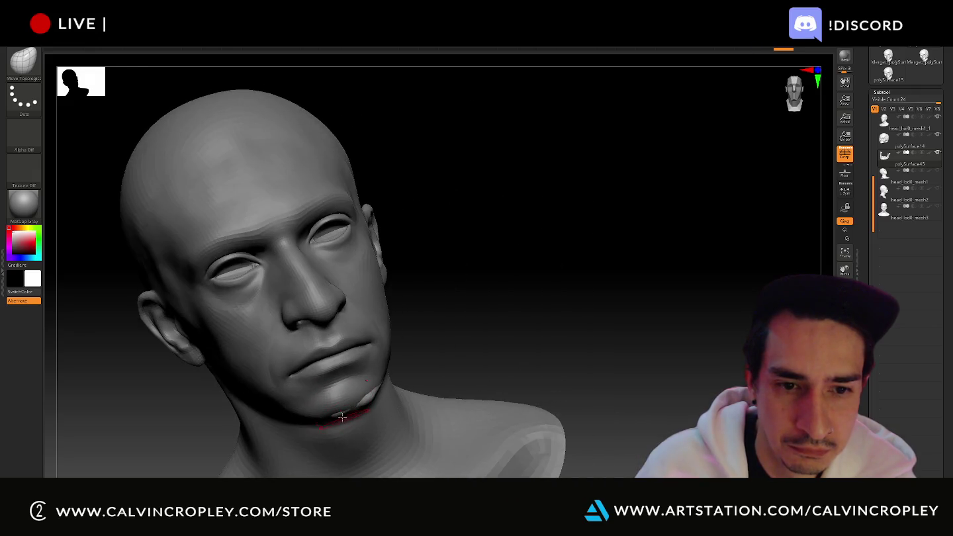
right_click_drag(395, 400, 413, 386)
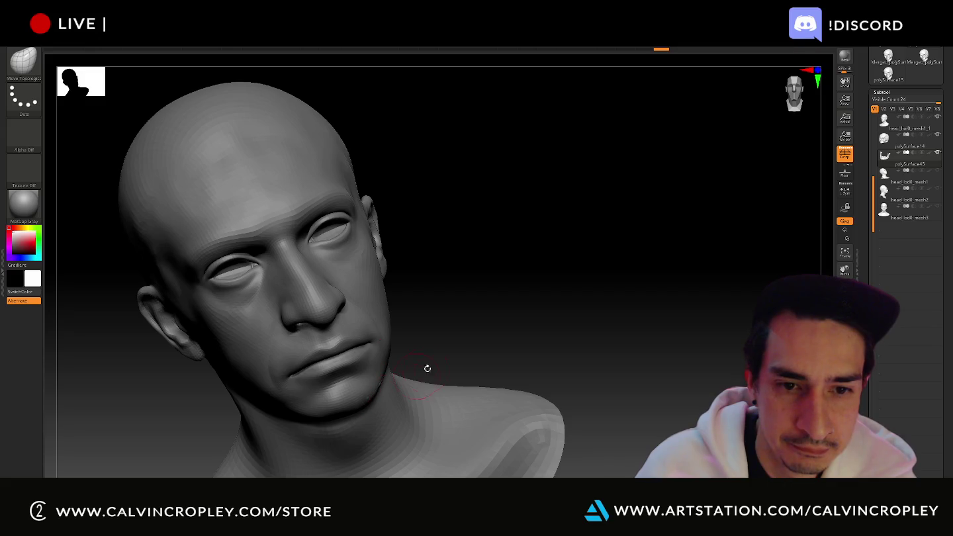
left_click_drag(427, 368, 389, 382)
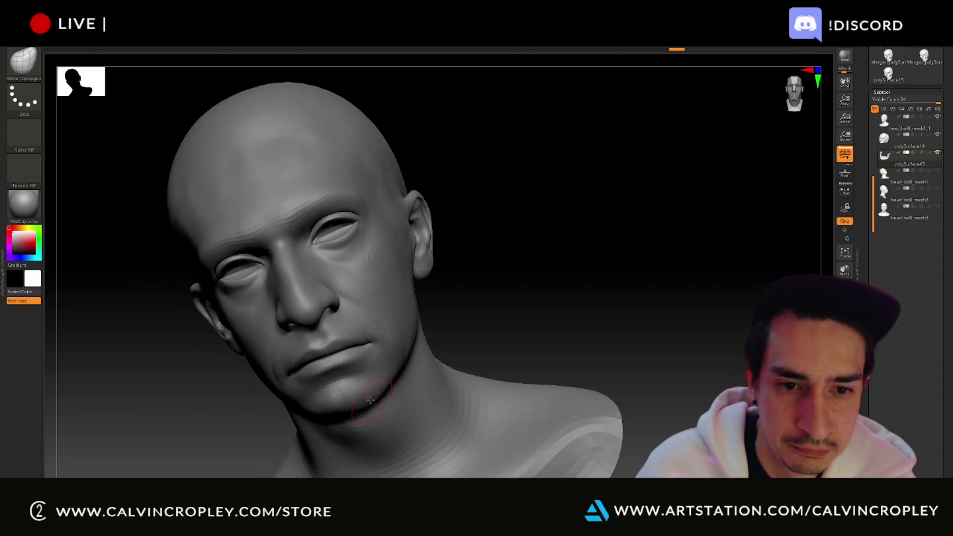
mouse_move(522, 330)
left_mouse_down()
mouse_move(511, 323)
mouse_move(523, 330)
mouse_move(517, 286)
mouse_move(530, 320)
mouse_move(514, 320)
mouse_move(554, 300)
mouse_move(643, 317)
mouse_move(630, 300)
mouse_move(665, 367)
left_mouse_up()
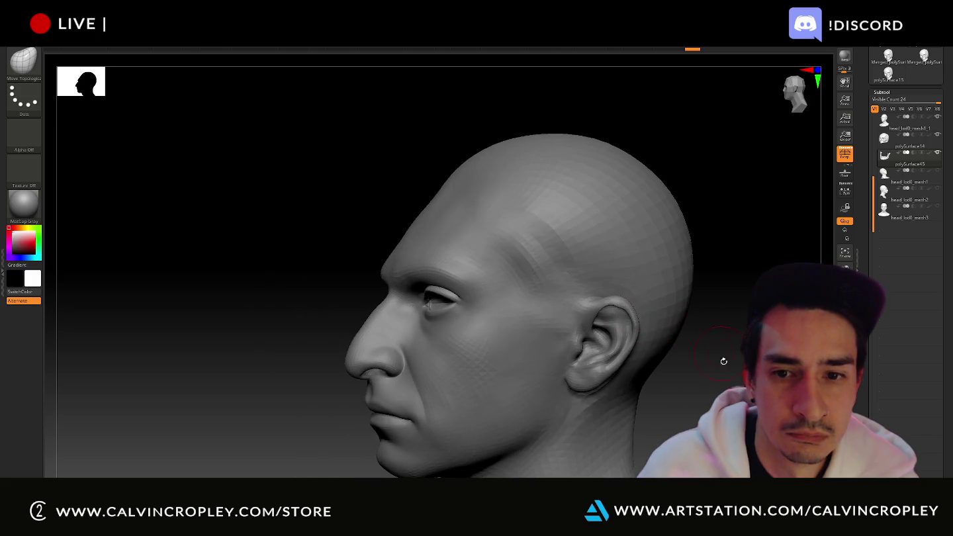
- Select the head subtool, drop it to a lower subdivision level and switch to ClayBuildup
left_click_drag(724, 362, 685, 358)
left_click(907, 123)
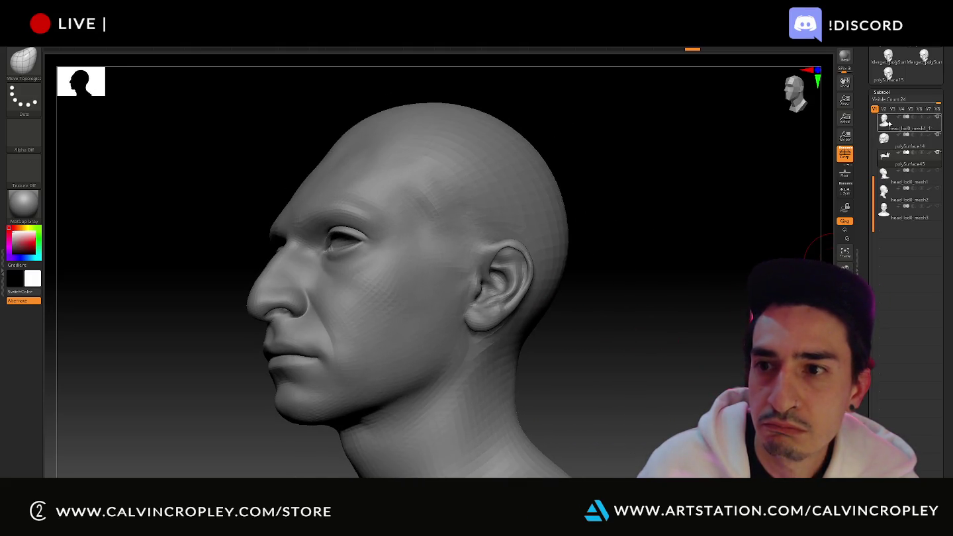
left_click_drag(622, 345, 672, 350)
key("shift+d")
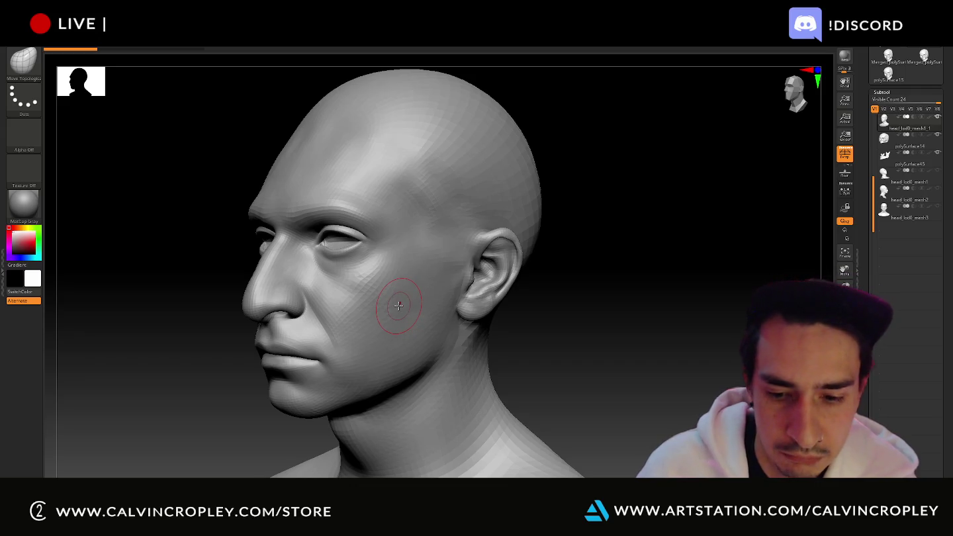
key("b")
key("c")
key("b")
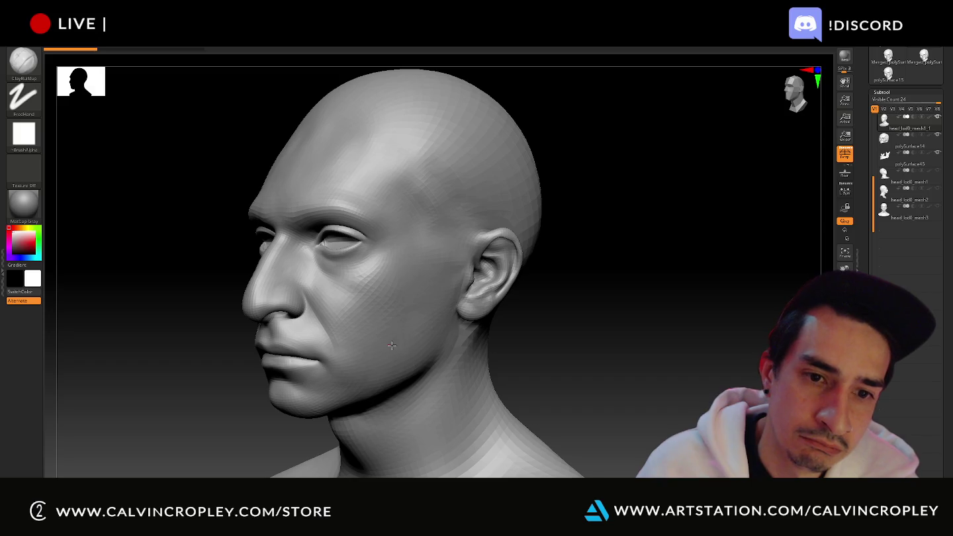
- Carve away the cheek, mouth and eye area to expose skull and teeth, undoing the eye cutaway
mouse_move(377, 345)
left_mouse_down()
mouse_move(347, 327)
mouse_move(341, 351)
left_mouse_up()
mouse_move(397, 325)
left_mouse_down()
mouse_move(338, 360)
mouse_move(355, 339)
mouse_move(324, 357)
mouse_move(278, 357)
mouse_move(286, 341)
left_mouse_up()
left_click_drag(183, 339, 228, 339)
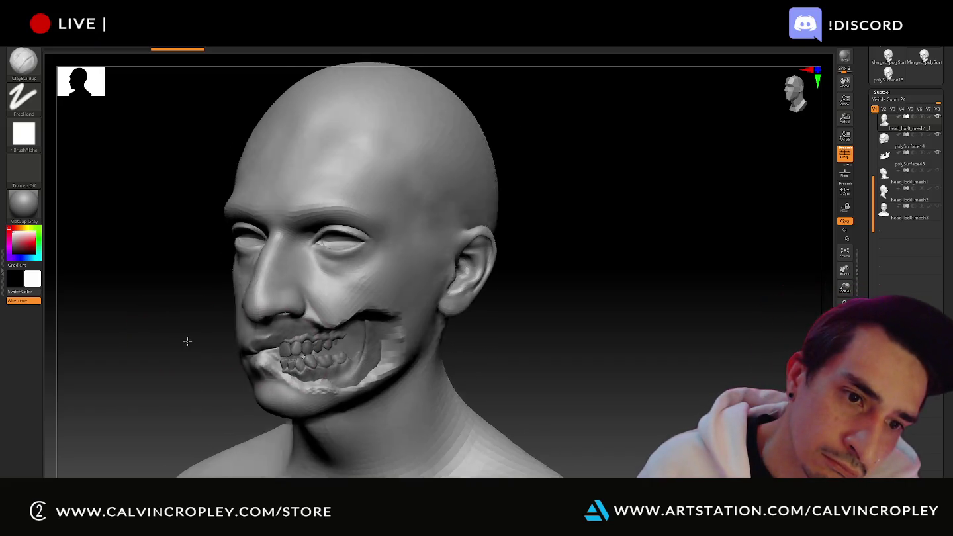
mouse_move(338, 309)
left_mouse_down()
mouse_move(347, 252)
mouse_move(331, 218)
left_mouse_up()
left_click_drag(351, 271, 318, 232)
mouse_move(377, 218)
left_mouse_down()
mouse_move(319, 223)
mouse_move(245, 212)
mouse_move(232, 252)
mouse_move(264, 234)
left_mouse_up()
mouse_move(545, 250)
left_mouse_down()
mouse_move(523, 251)
mouse_move(548, 253)
mouse_move(563, 296)
left_mouse_up()
key("ctrl+z")
key("ctrl+z")
key("ctrl+z")
key("ctrl+z")
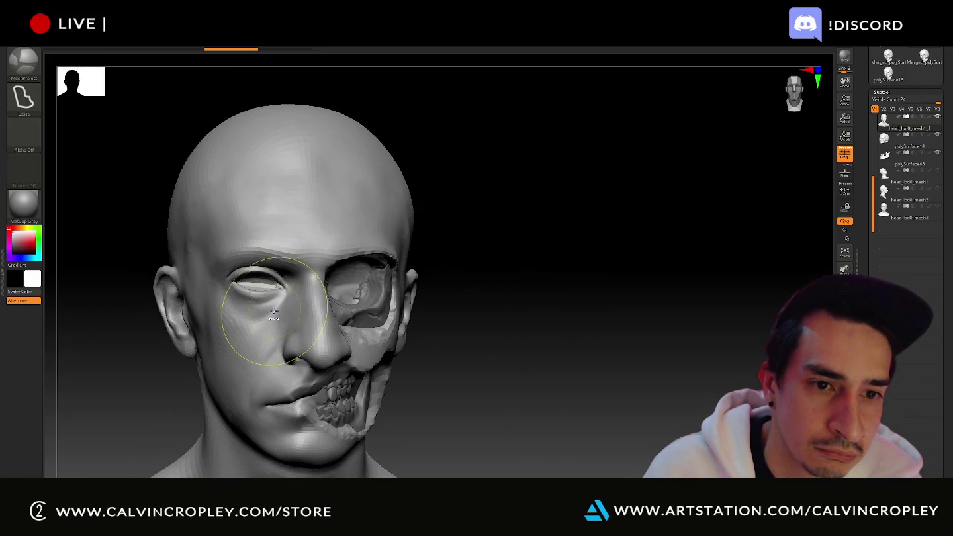
- Step back another stroke and refine the carved opposite eye socket, turning to a three-quarter view
key("ctrl+z")
key("ctrl+z")
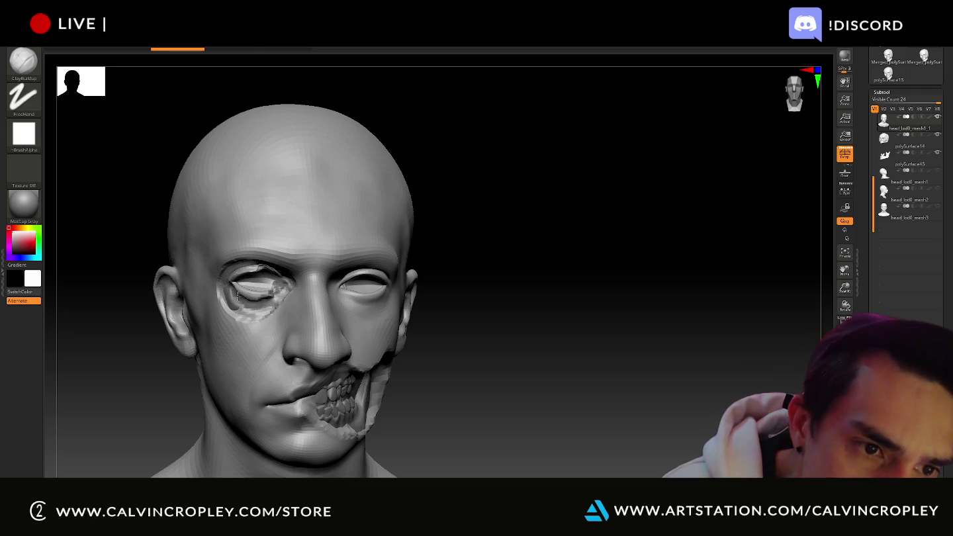
left_click_drag(258, 295, 277, 297)
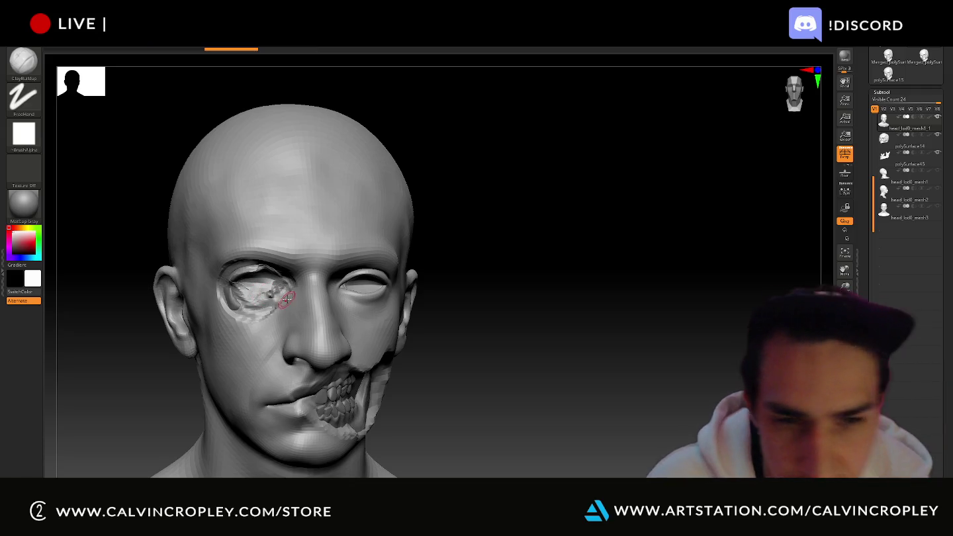
mouse_move(502, 306)
left_mouse_down()
mouse_move(537, 333)
mouse_move(520, 331)
left_mouse_up()
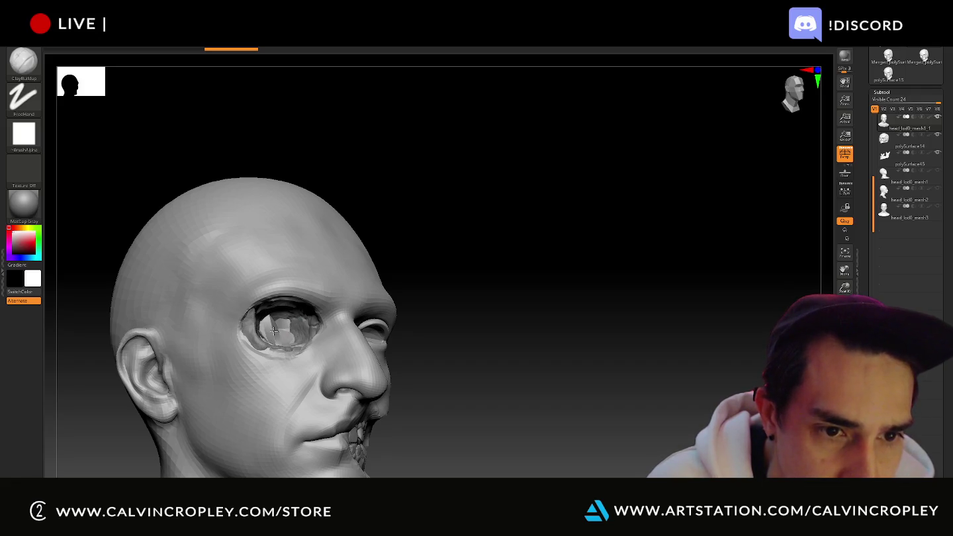
- Carve open the second eye socket and deepen its upper rim, undoing one stray stroke
mouse_move(517, 307)
left_mouse_down()
mouse_move(502, 320)
mouse_move(267, 350)
left_mouse_up()
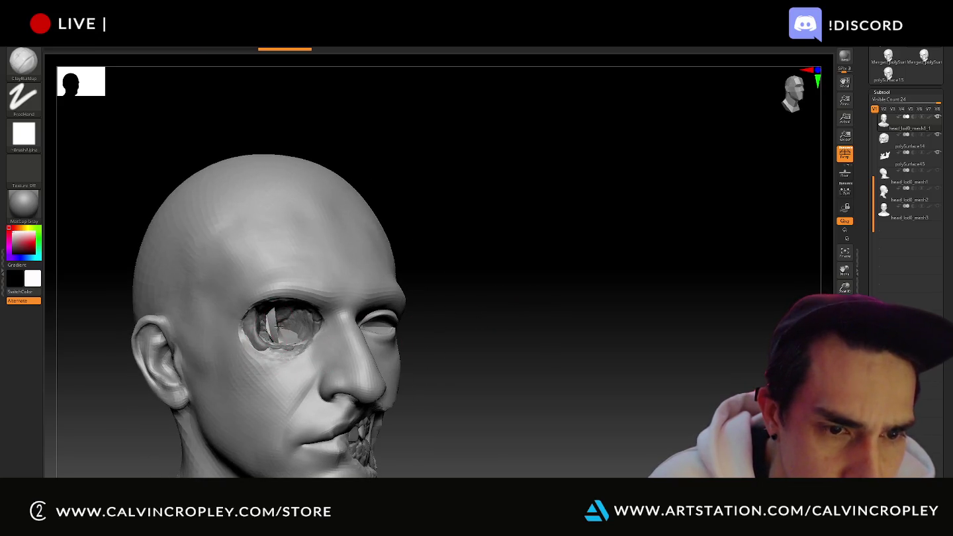
left_click(279, 323)
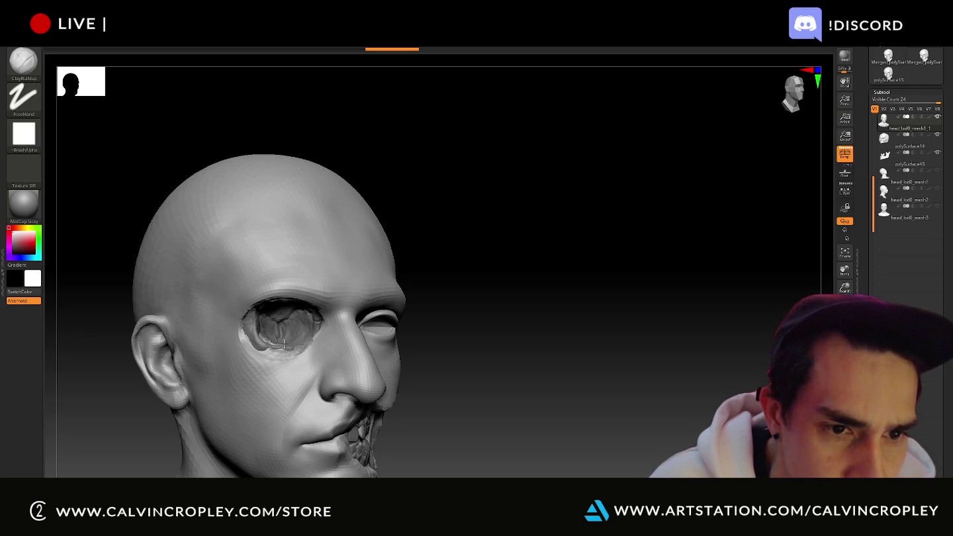
left_click(307, 336)
mouse_move(505, 343)
left_mouse_down()
mouse_move(540, 343)
mouse_move(508, 343)
mouse_move(514, 357)
mouse_move(296, 358)
left_mouse_up()
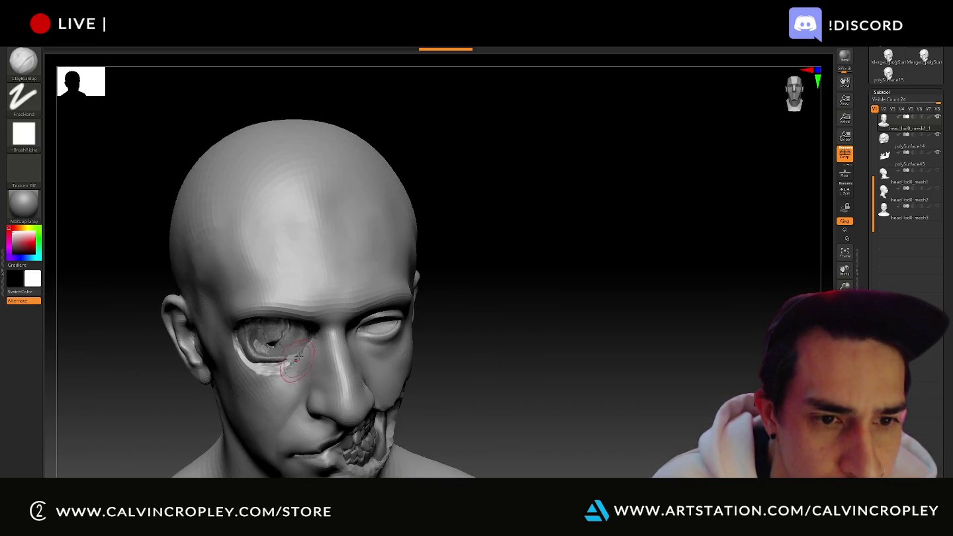
left_click(267, 347)
left_click_drag(533, 363, 528, 340)
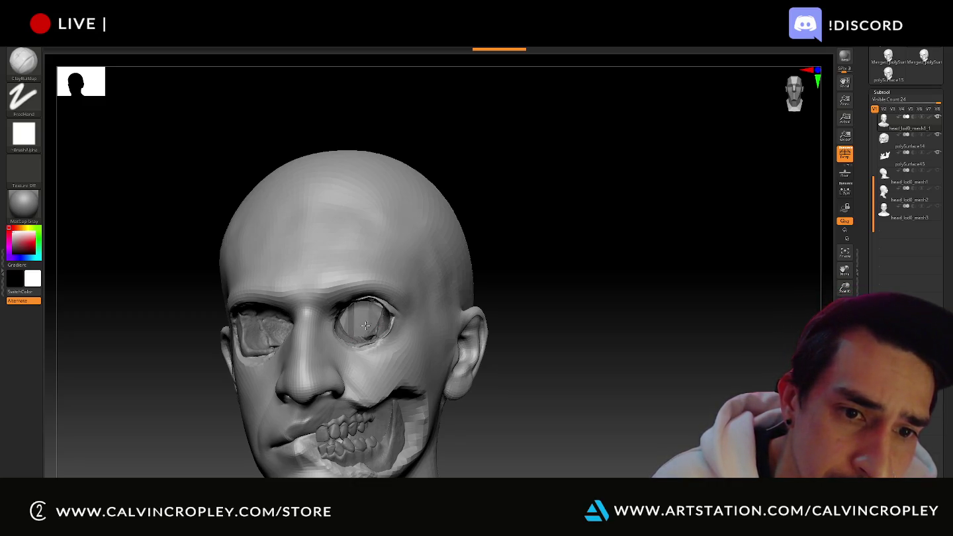
key("ctrl+z")
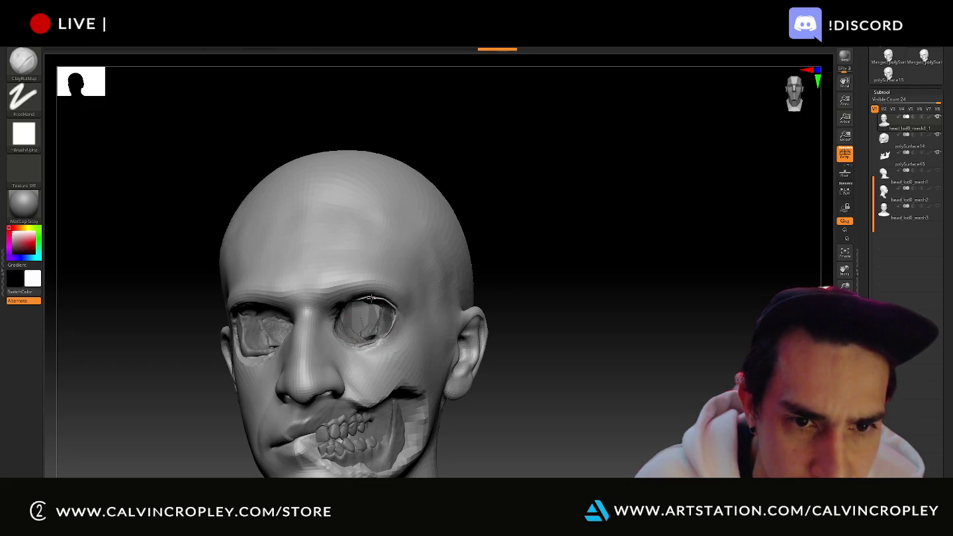
left_click_drag(368, 317, 366, 325)
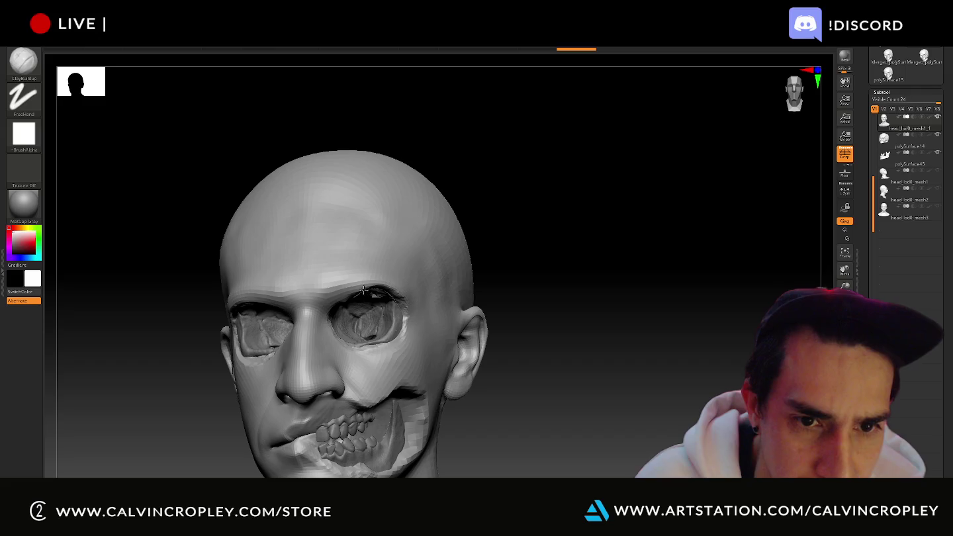
left_click_drag(363, 289, 339, 298)
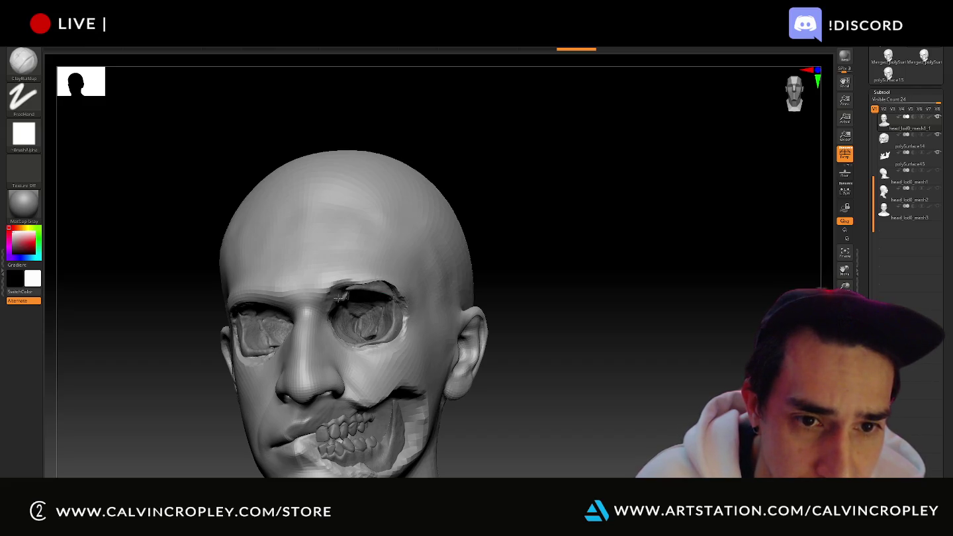
mouse_move(541, 308)
left_mouse_down()
mouse_move(560, 308)
mouse_move(549, 249)
mouse_move(564, 277)
mouse_move(507, 284)
left_mouse_up()
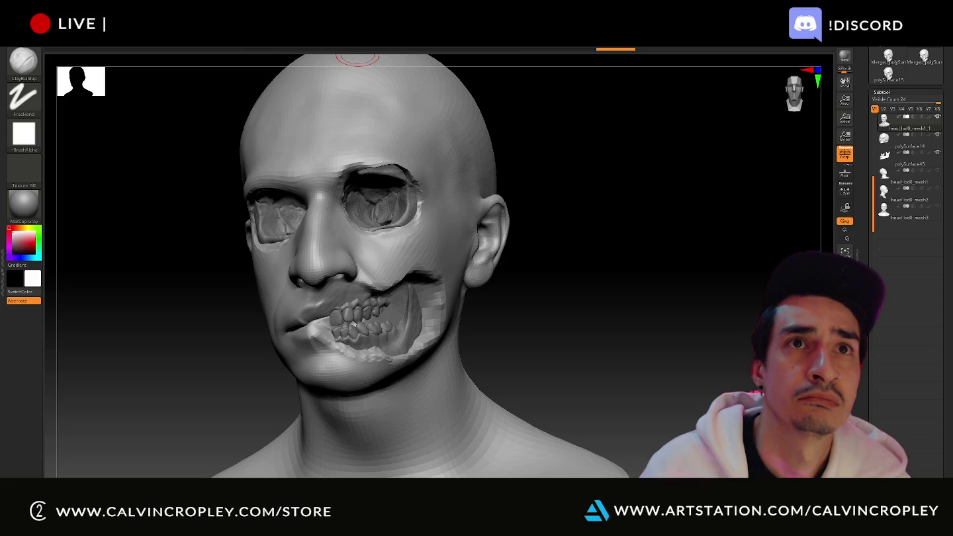
left_click_drag(589, 268, 577, 284)
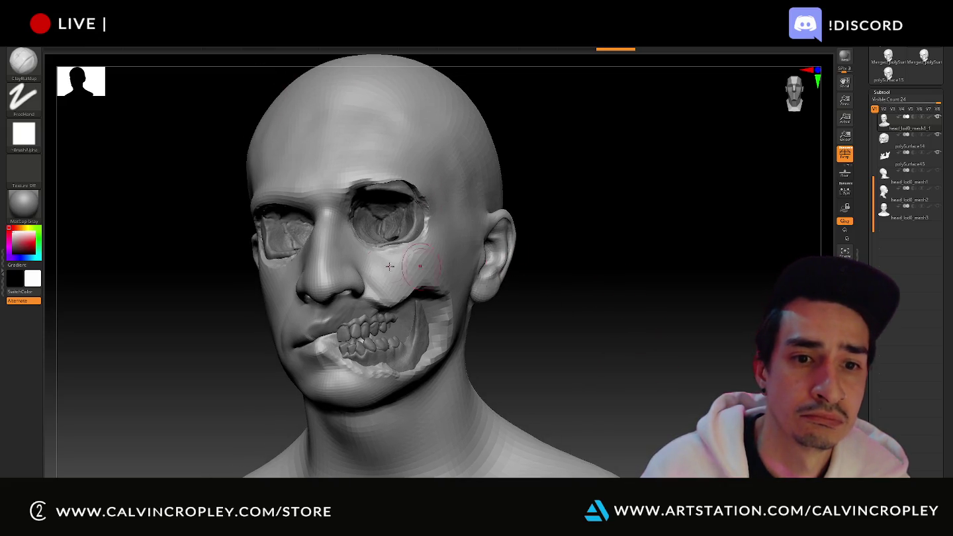
- Sculpt and smooth the tip and side of the nose, then switch over to the Maya scene
left_click_drag(334, 280, 348, 274)
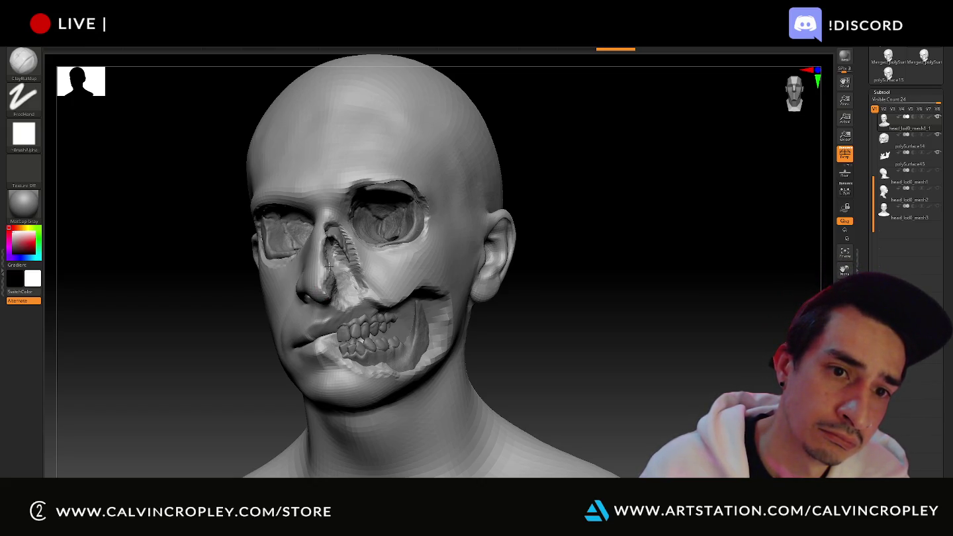
left_click_drag(592, 310, 405, 270)
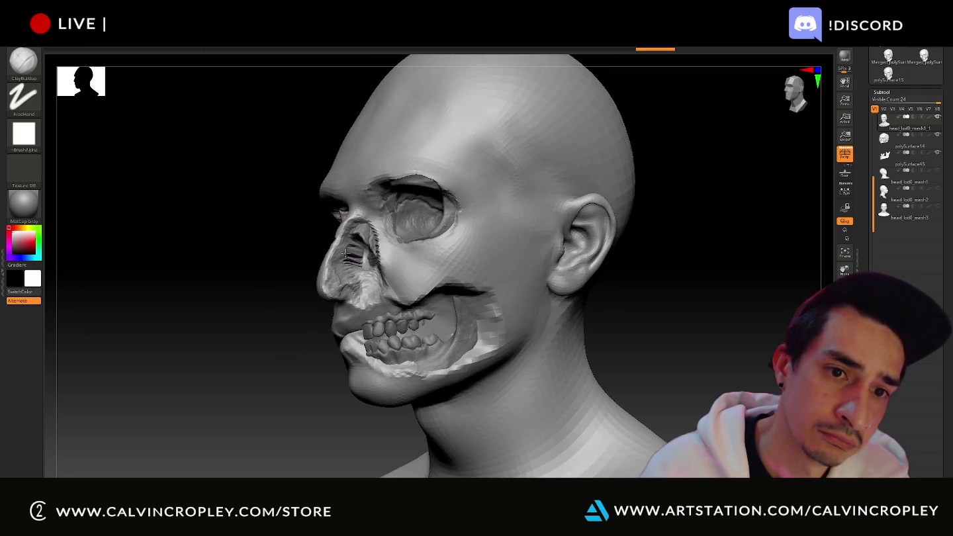
key("shift")
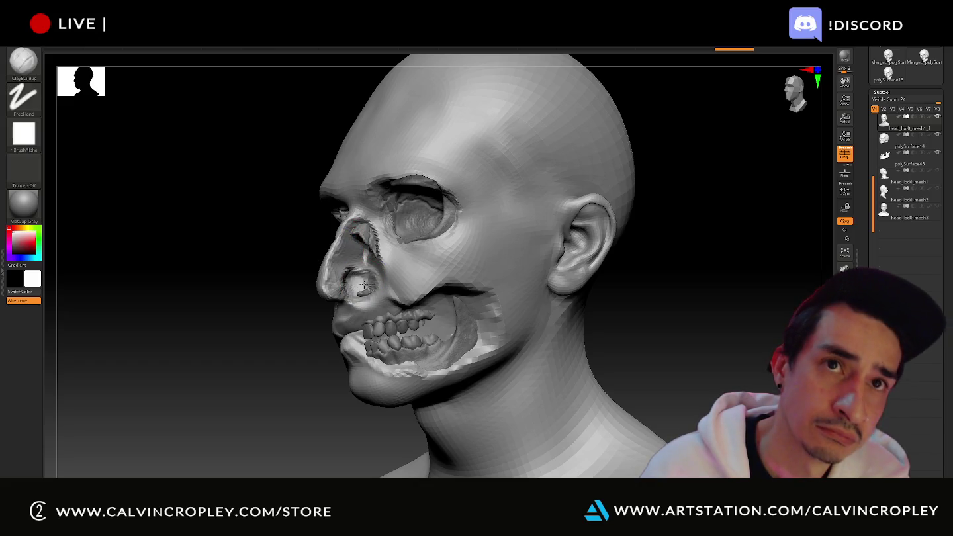
left_click_drag(353, 273, 370, 233)
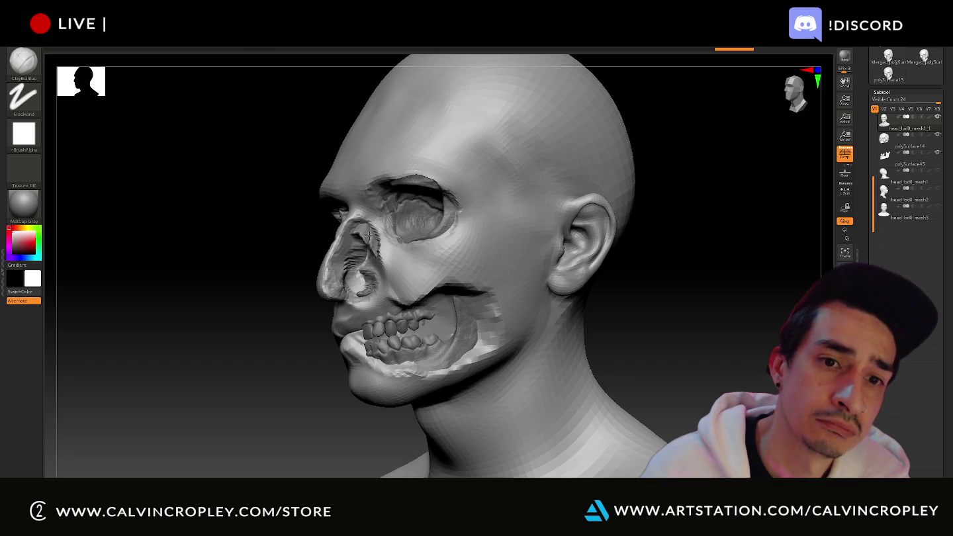
key("ctrl+z")
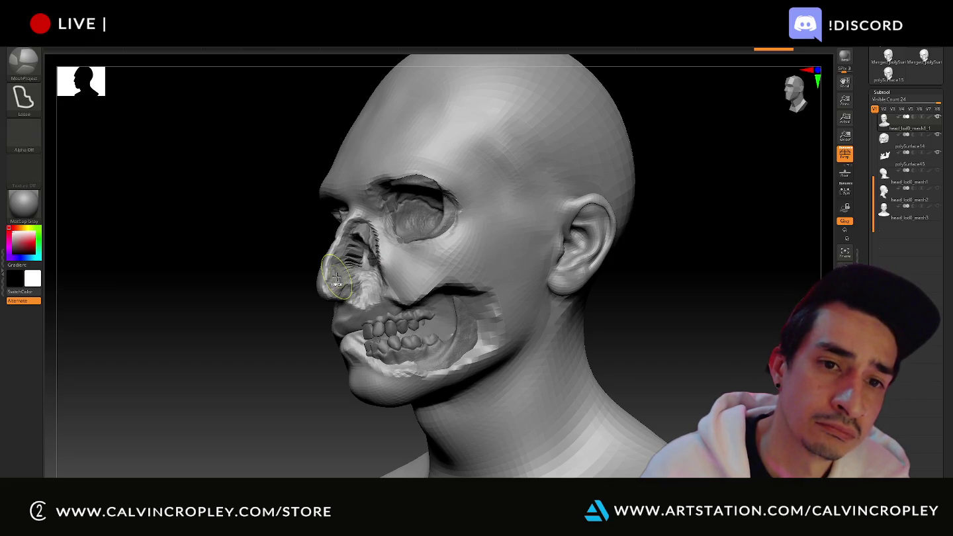
mouse_move(291, 258)
left_mouse_down()
mouse_move(317, 253)
mouse_move(355, 324)
left_mouse_up()
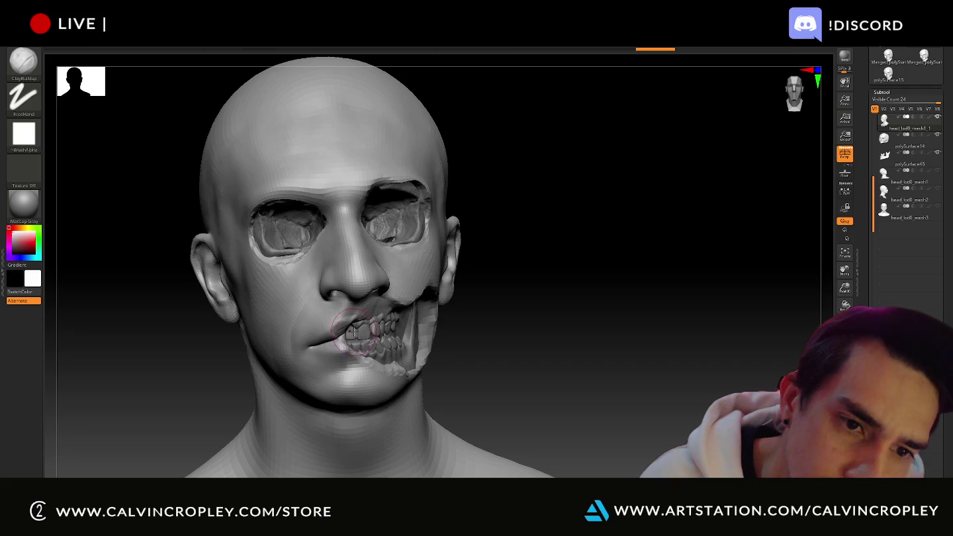
key("shift")
mouse_move(456, 362)
left_mouse_down()
mouse_move(529, 346)
mouse_move(415, 337)
left_mouse_up()
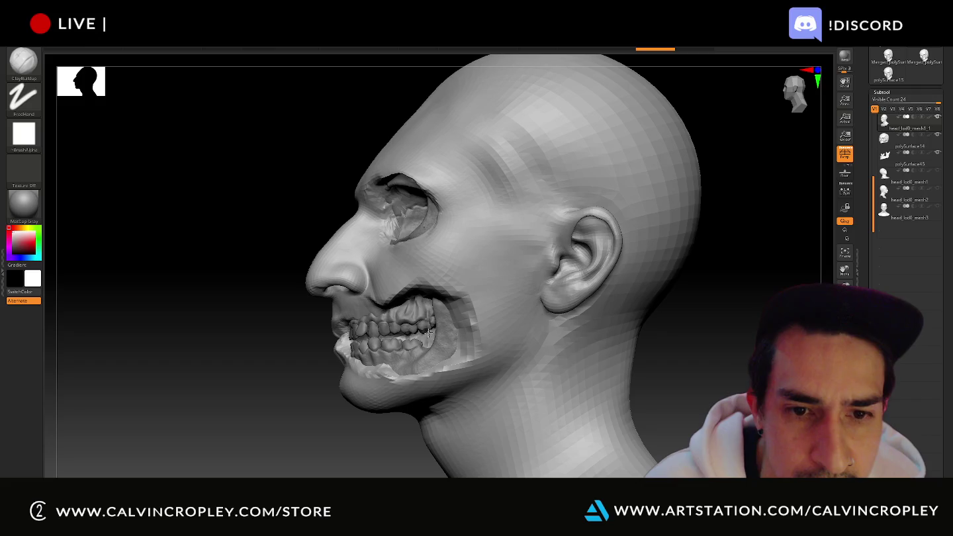
mouse_move(271, 326)
left_mouse_down()
mouse_move(282, 334)
mouse_move(258, 349)
left_mouse_up()
key("alt+Tab")
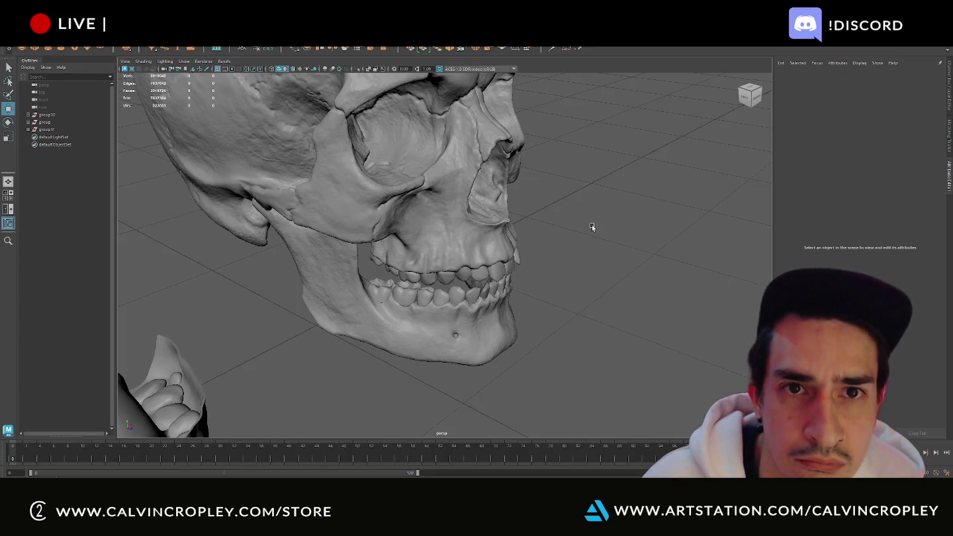
- Orbit around the skull and slide the inner dentures into the skull's mouth
mouse_move(593, 227)
left_mouse_down("alt")
mouse_move(585, 219)
mouse_move(616, 245)
left_mouse_up("alt")
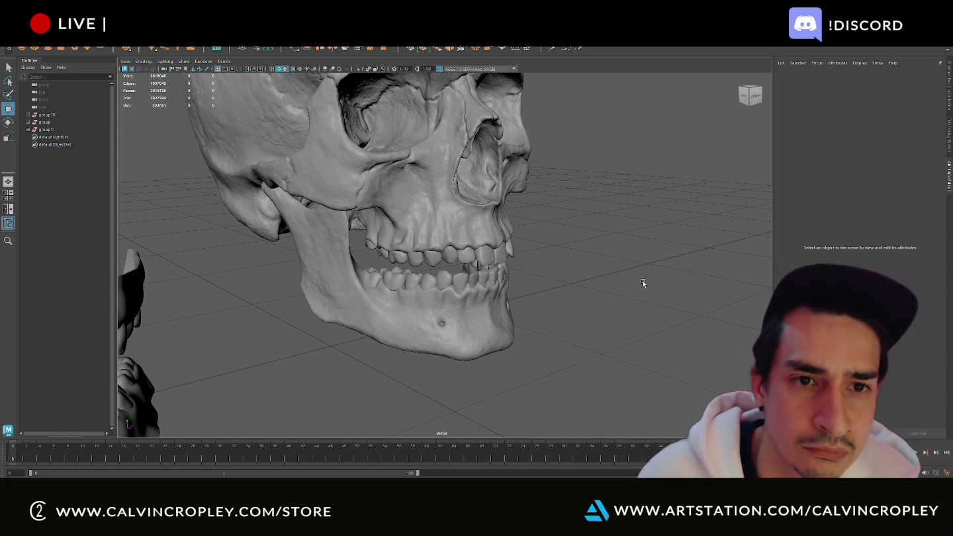
mouse_move(638, 279)
left_mouse_down("alt")
mouse_move(592, 315)
mouse_move(491, 321)
left_mouse_up("alt")
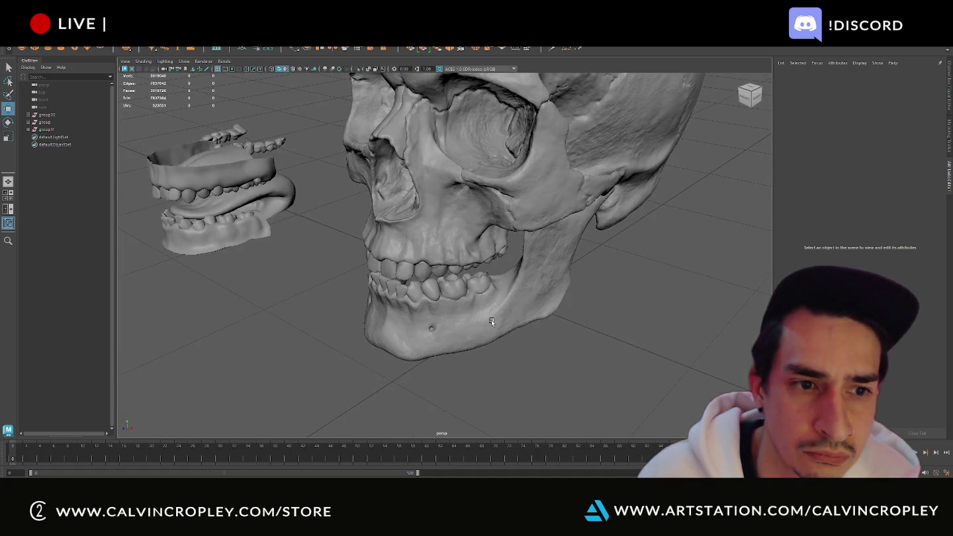
mouse_move(240, 212)
left_mouse_down("alt")
mouse_move(269, 287)
mouse_move(272, 265)
mouse_move(432, 285)
mouse_move(426, 307)
mouse_move(409, 262)
left_mouse_up("alt")
left_click(309, 271)
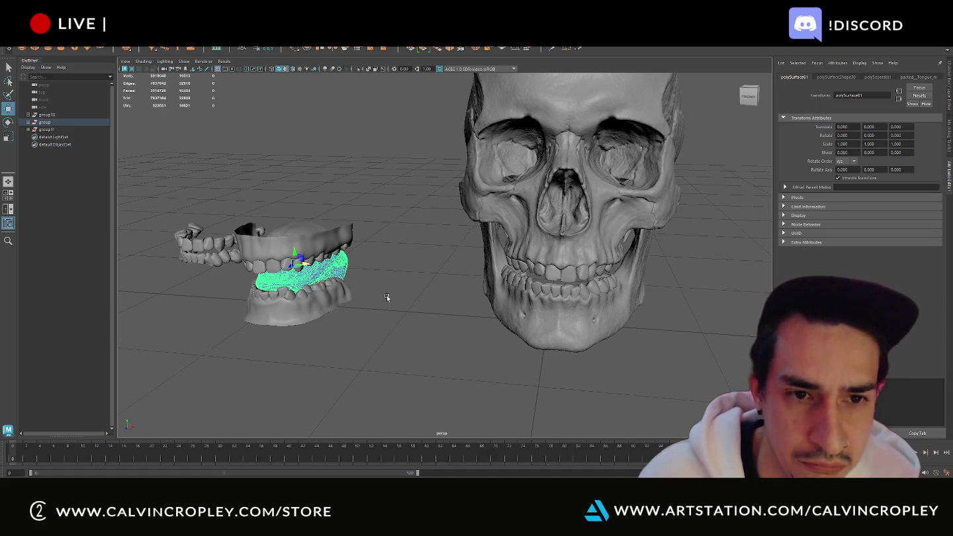
mouse_move(305, 266)
left_mouse_down()
mouse_move(558, 308)
mouse_move(599, 328)
left_mouse_up()
mouse_move(670, 379)
left_mouse_down("alt")
mouse_move(624, 366)
mouse_move(663, 382)
left_mouse_up("alt")
left_click(624, 366)
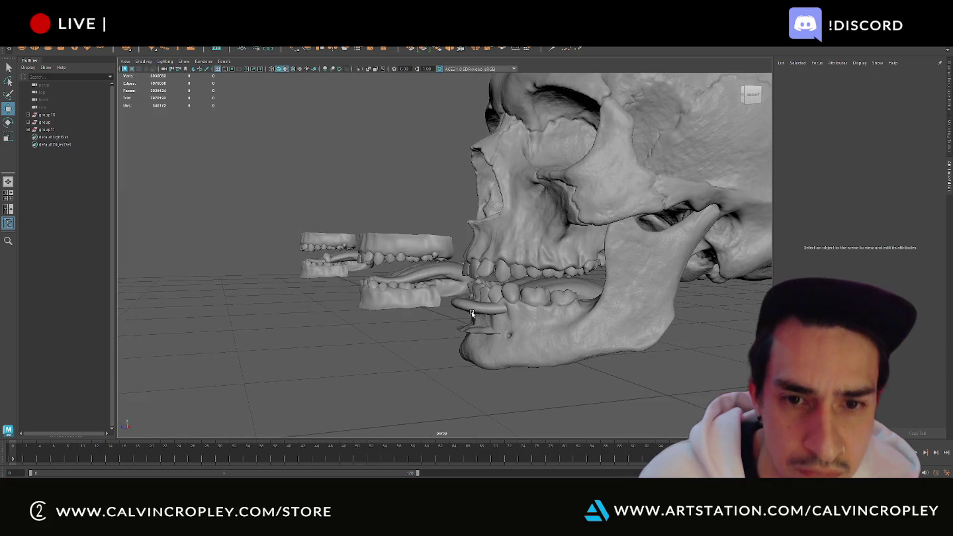
- Raise the lower denture and tongue group to Translate Y 0.364 and open Export Selection
left_click(470, 305)
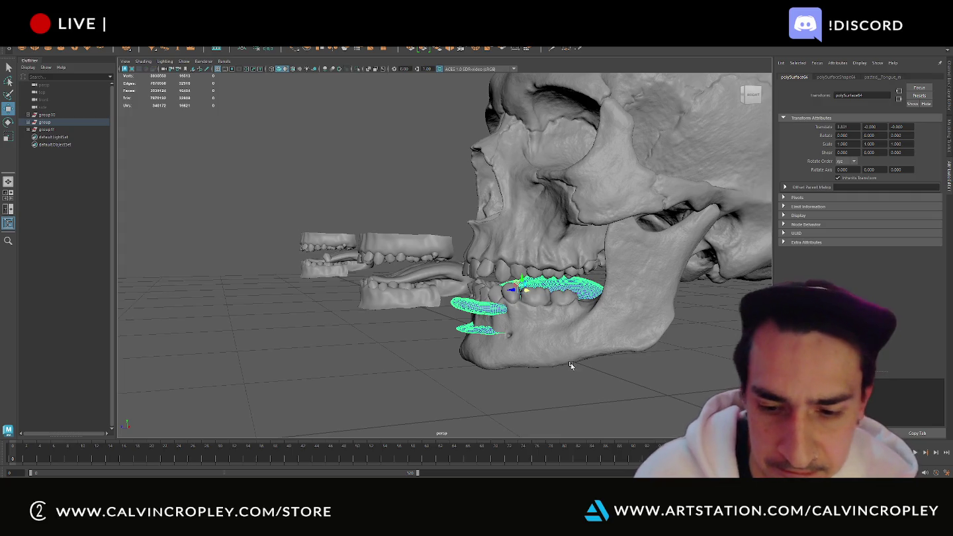
key("w")
left_click_drag(659, 384, 504, 357, "alt")
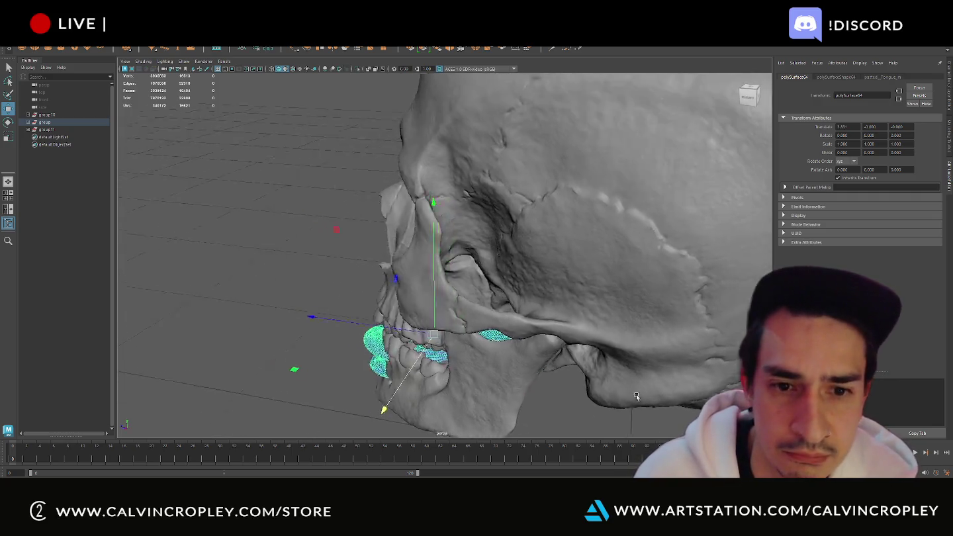
left_click_drag(477, 323, 449, 324)
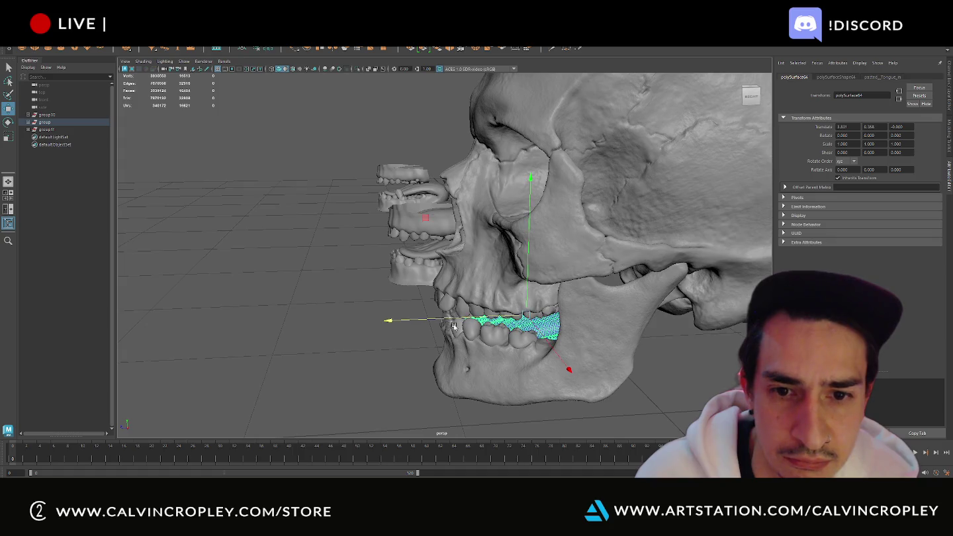
right_click_drag(57, 73, 58, 117)
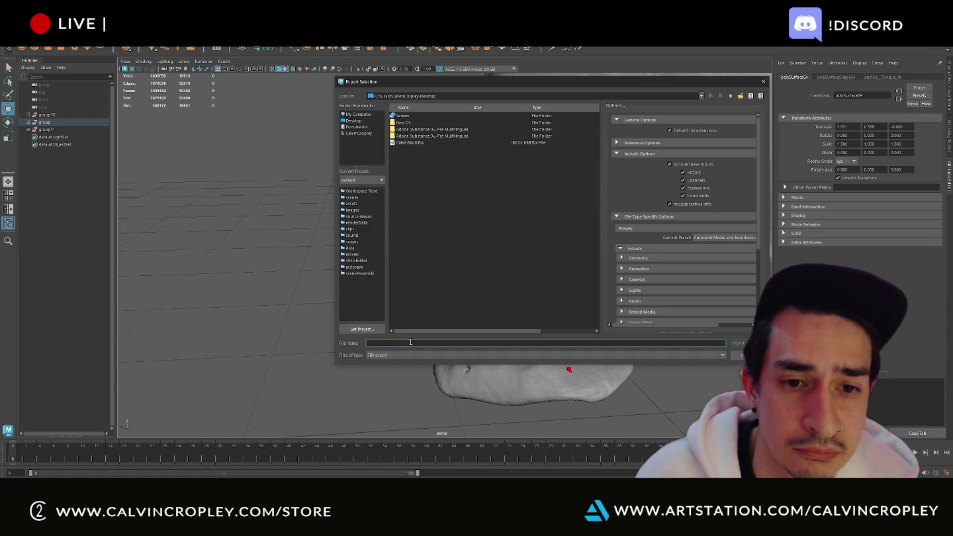
- Name the tongue's FBX export 'otug' in the Desktop folder
type("ot")
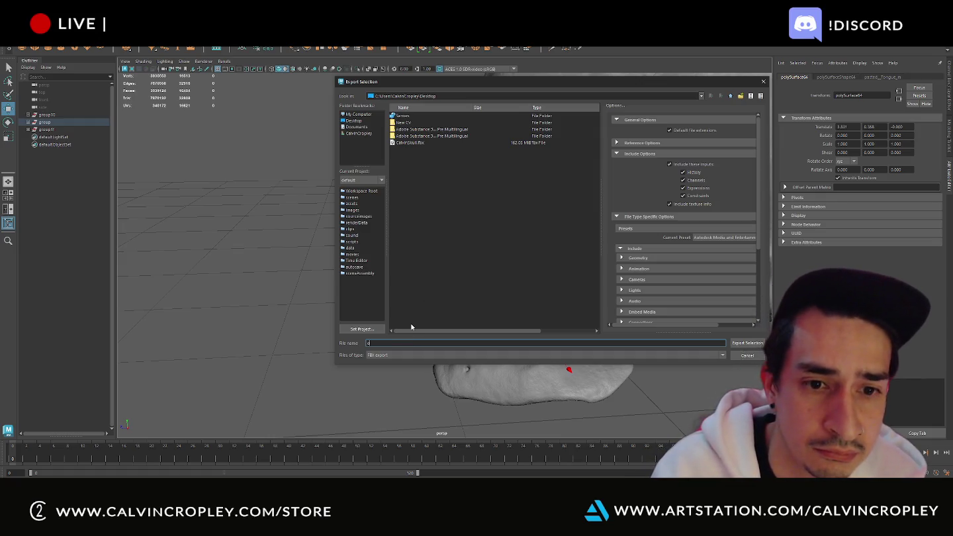
type("u")
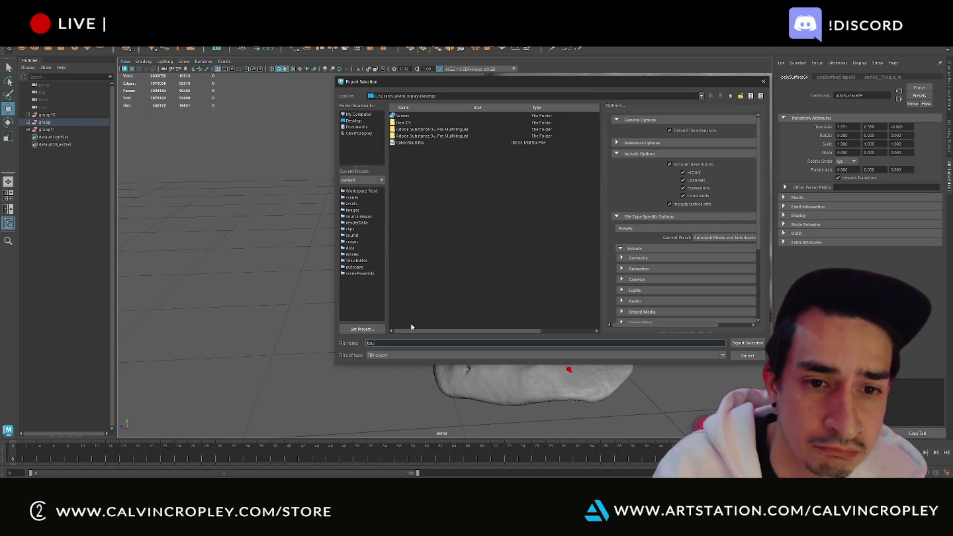
type("g")
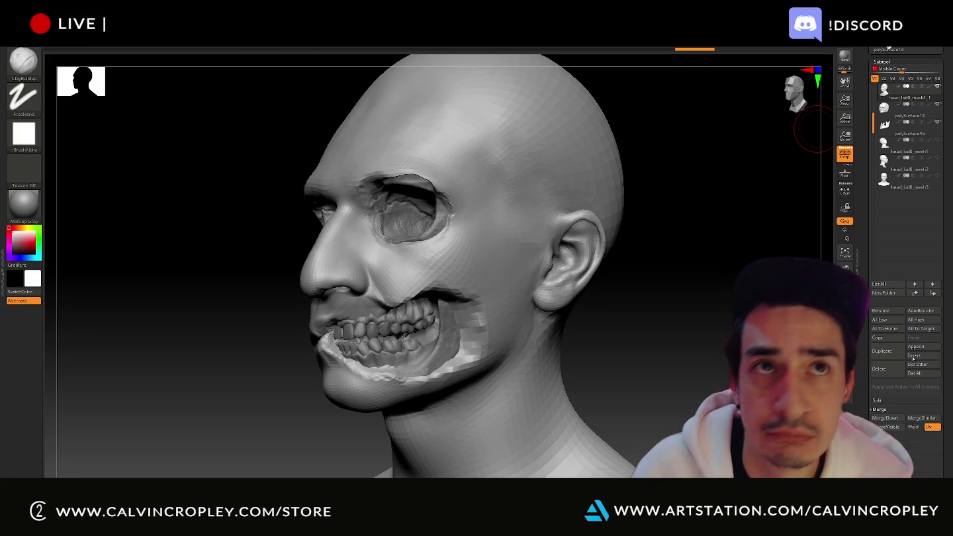
- Insert a placeholder cone subtool and import the tongue FBX from the Desktop
left_click(914, 357)
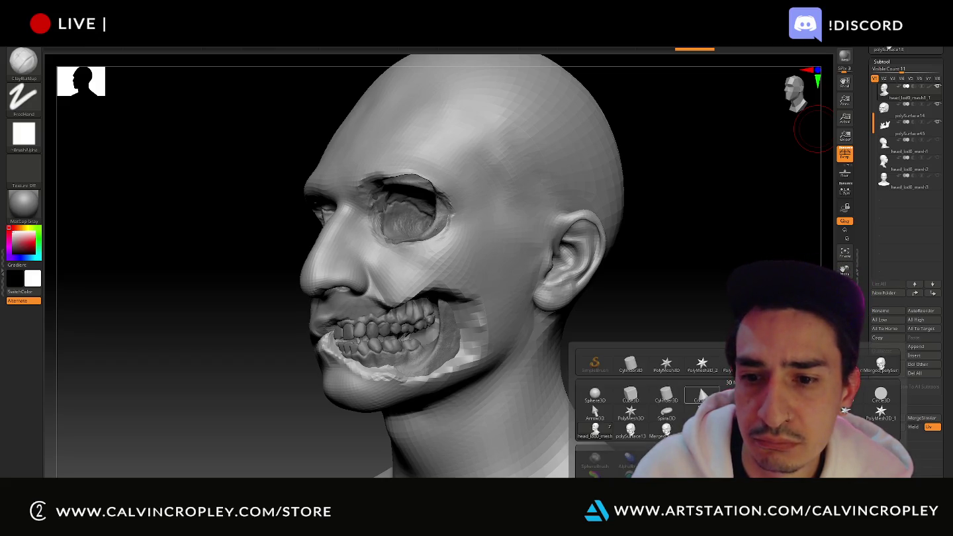
left_click(699, 396)
left_click_drag(864, 96, 888, 200)
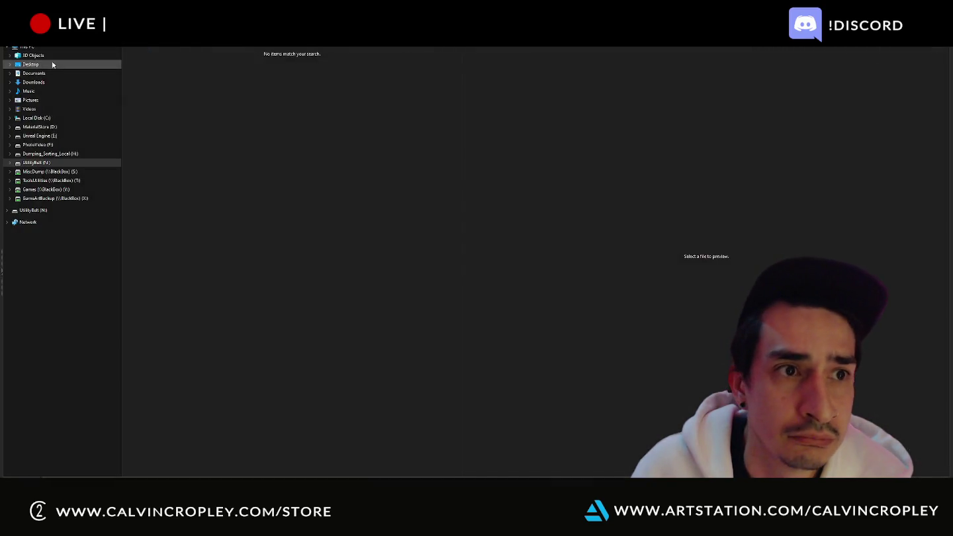
left_click(52, 62)
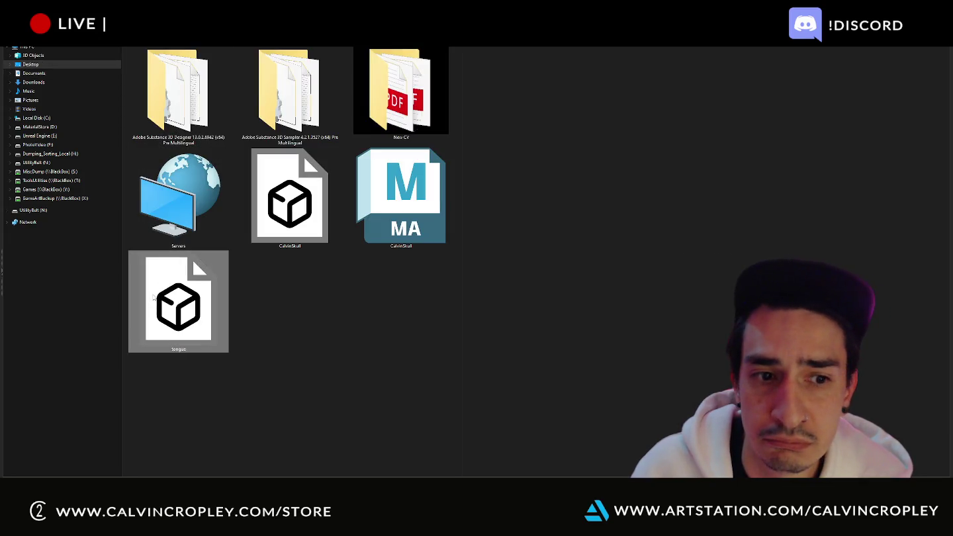
double_click(153, 294)
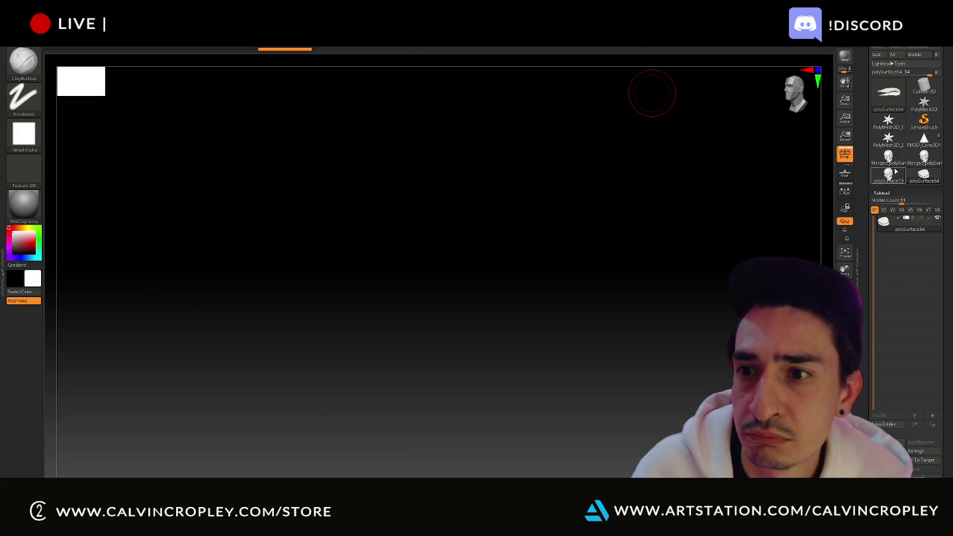
- Append the imported tongue to the head sculpt and undo away the placeholder cone
left_click(925, 160)
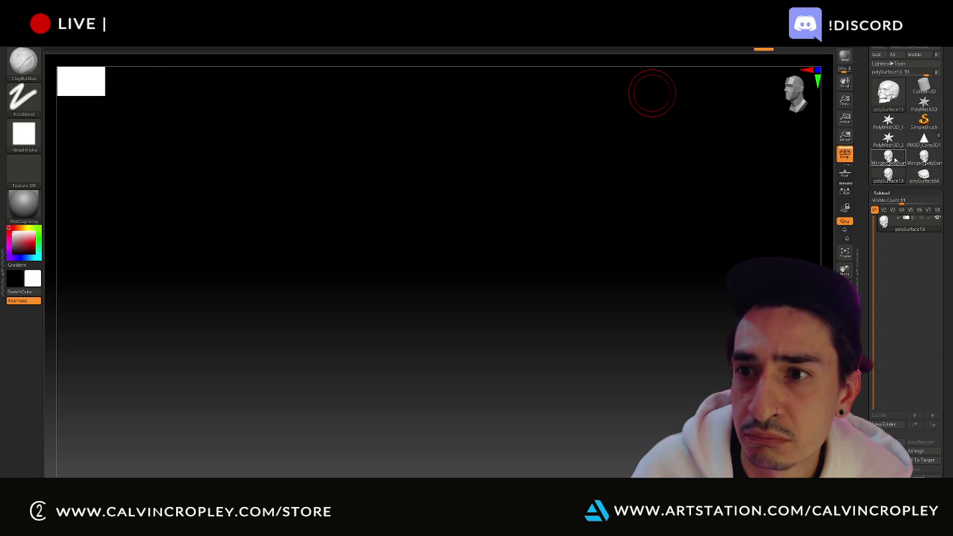
left_click(924, 160)
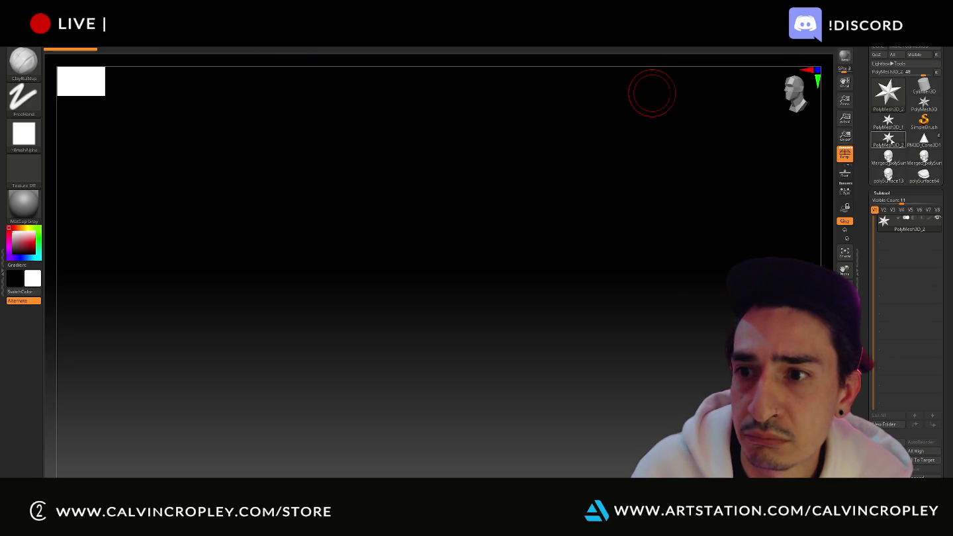
left_click(925, 140)
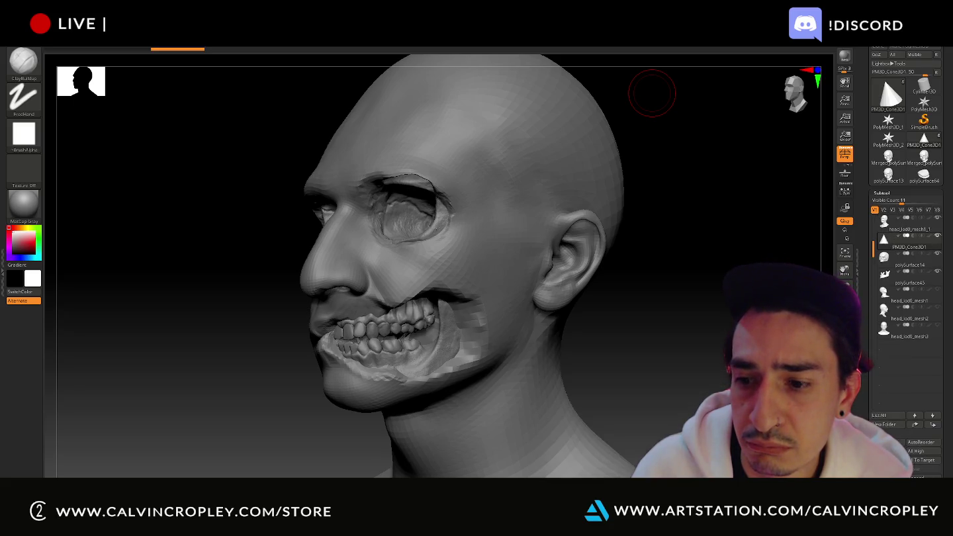
left_click(887, 351)
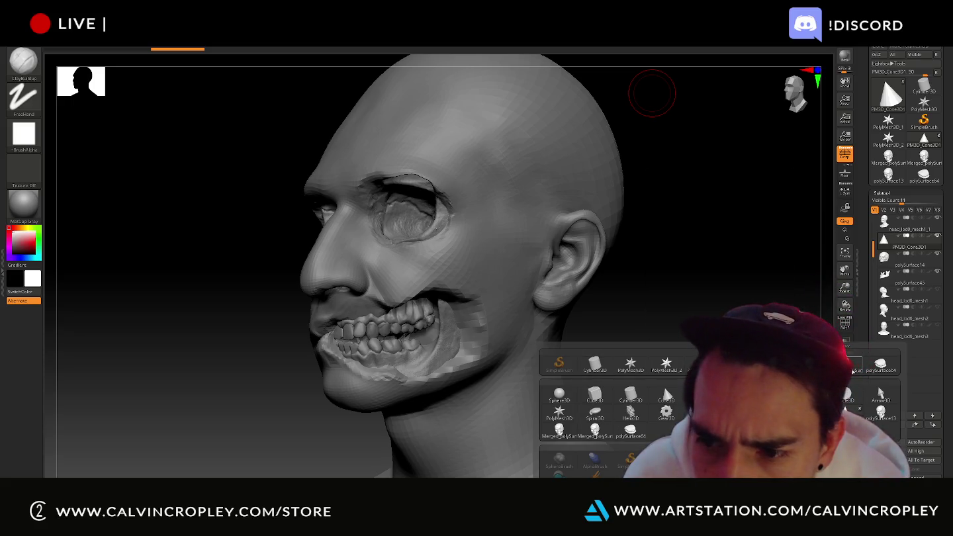
left_click(876, 366)
left_click(902, 248)
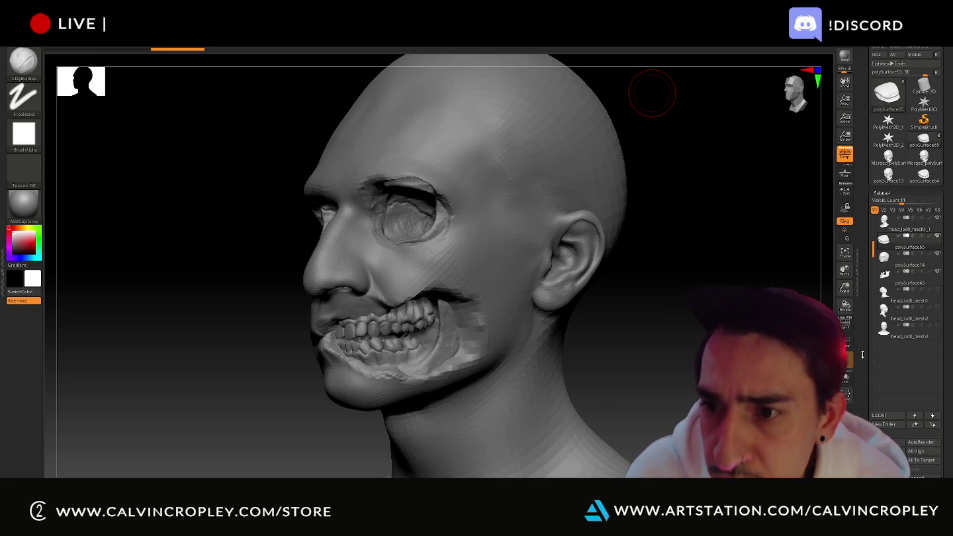
key("ctrl+z")
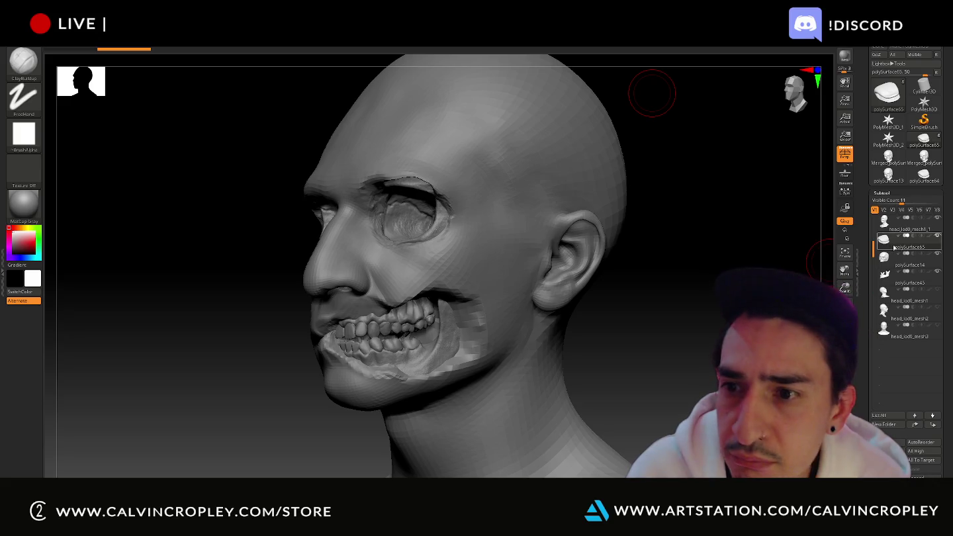
left_click(884, 224)
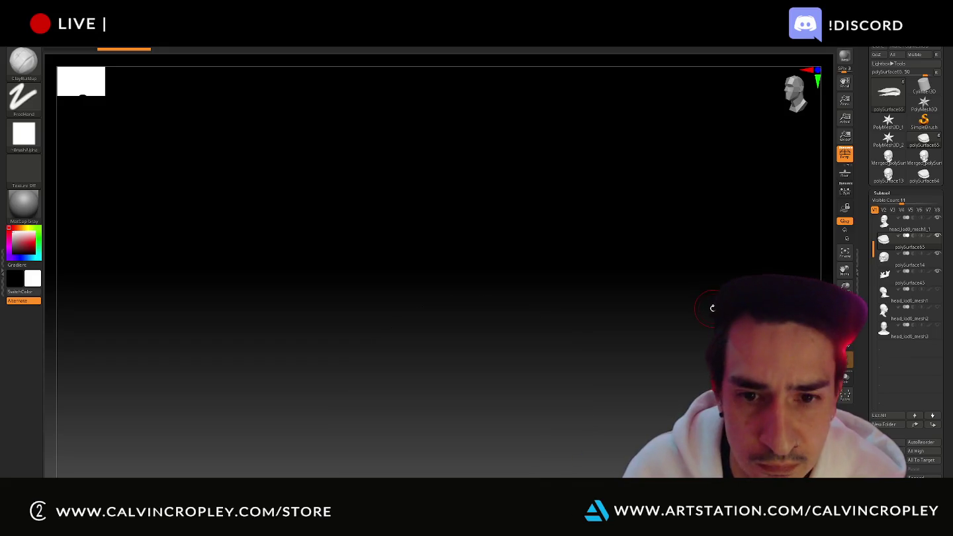
- Show the tongue subtool solo, framed, with the transform gizmo placed on it
key("f")
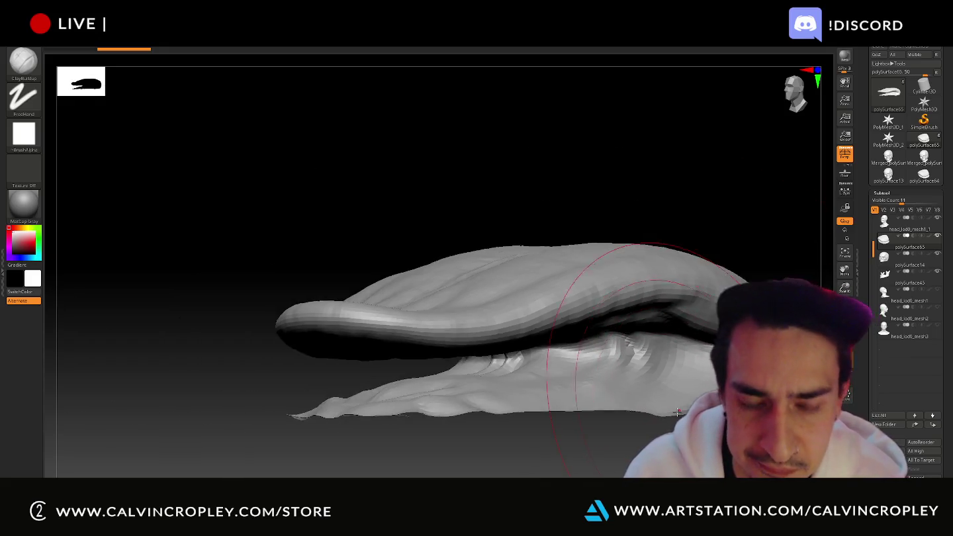
key("ctrl+z")
key("ctrl+shift+z")
key("ctrl+z")
key("ctrl+shift+z")
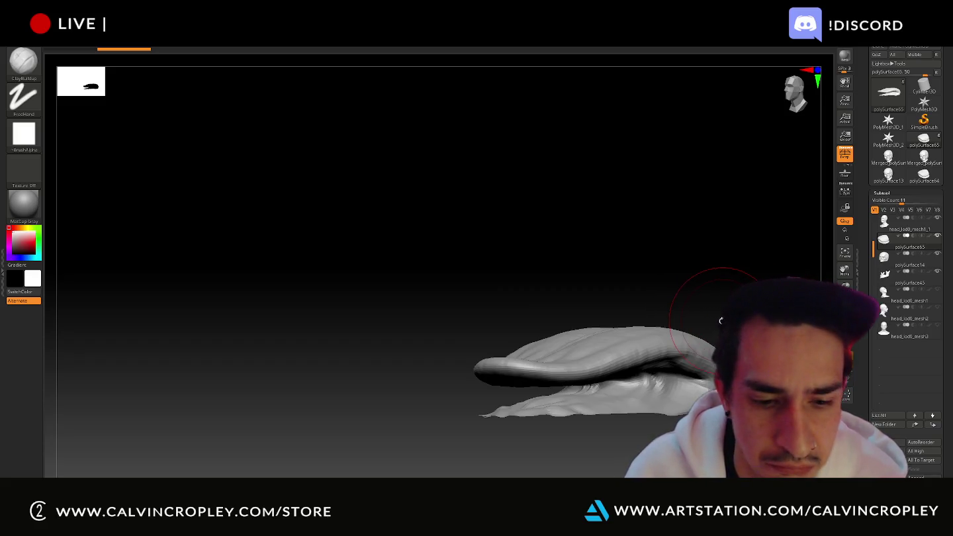
key("w")
left_click(667, 342)
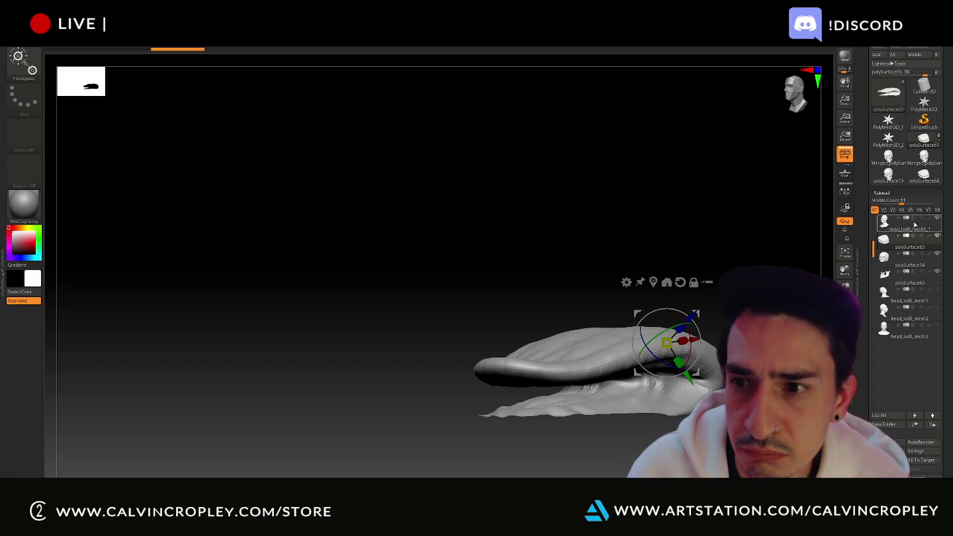
- Pan and orbit the view until the tongue sits centred in the canvas
left_click(916, 226)
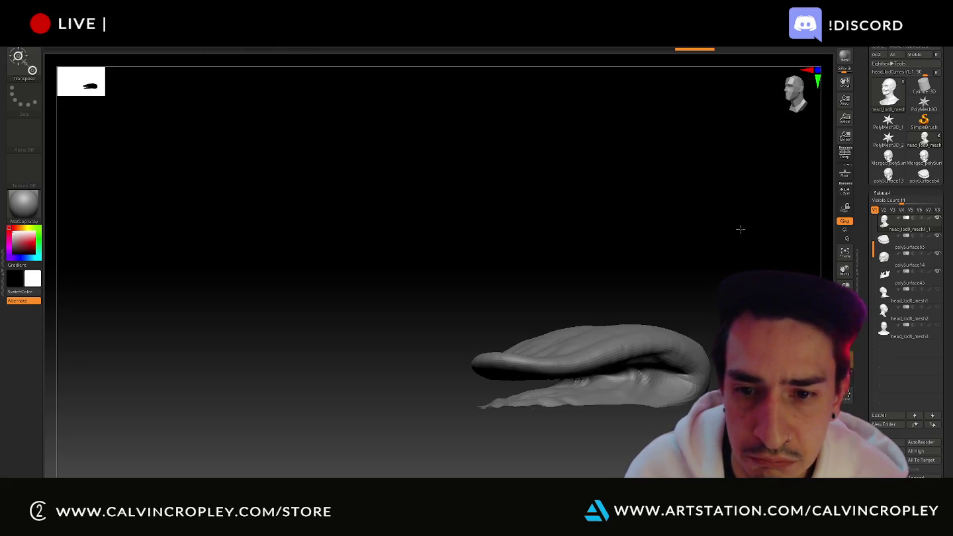
mouse_move(726, 229)
left_mouse_down("alt")
mouse_move(676, 389)
mouse_move(666, 80)
left_mouse_up("alt")
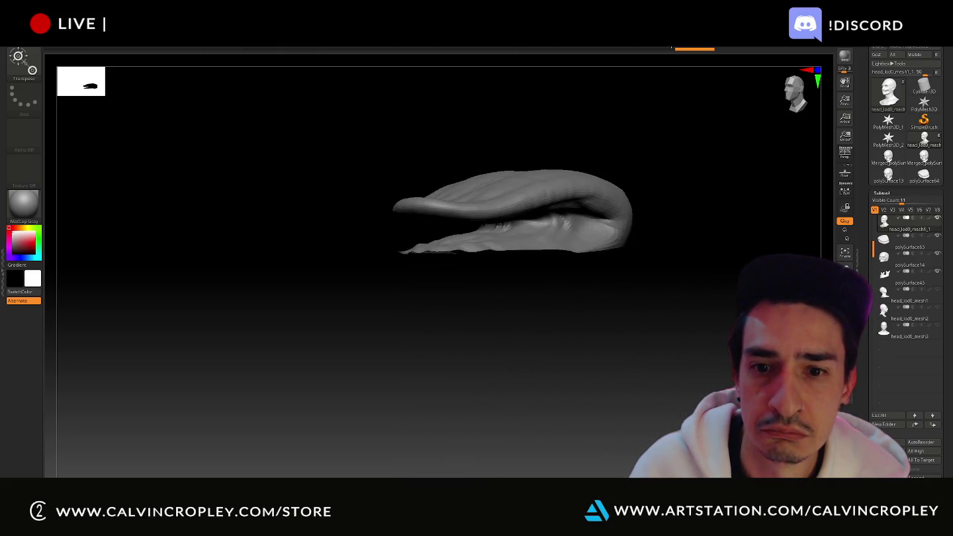
left_click_drag(671, 43, 671, 89, "alt")
left_click_drag(694, 155, 711, 156)
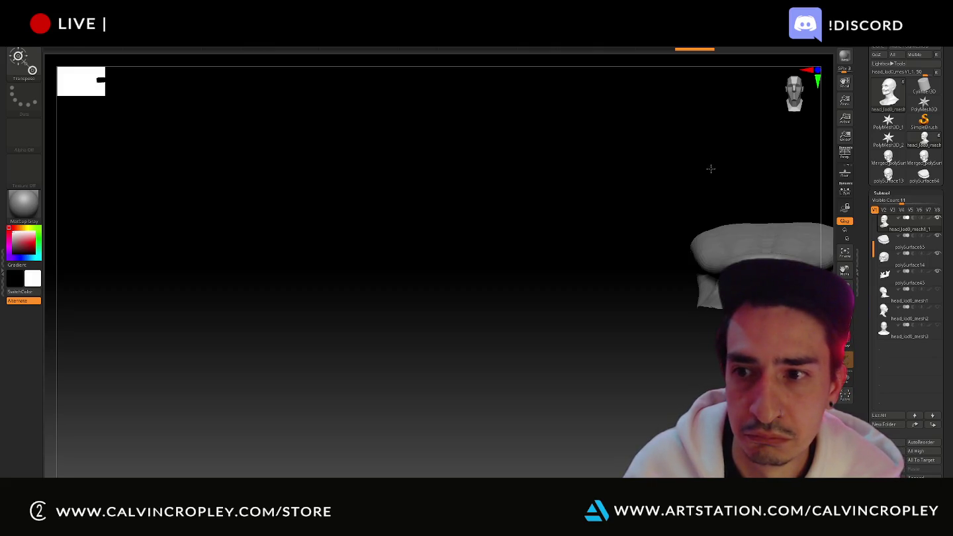
mouse_move(724, 170)
left_mouse_down("alt")
mouse_move(574, 180)
mouse_move(604, 196)
left_mouse_up("alt")
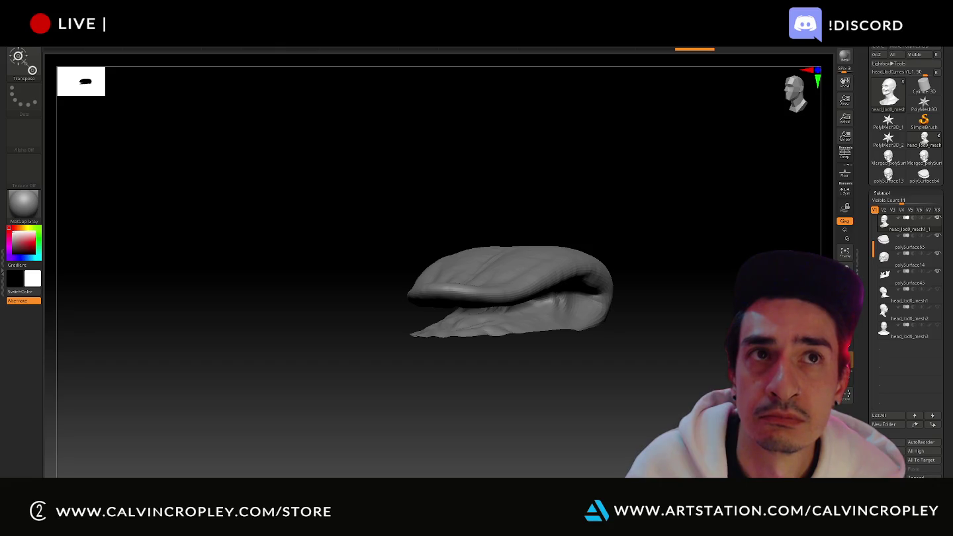
- Rotate the tongue about 45 degrees and raise it with the gizmo
left_click(547, 262, "alt")
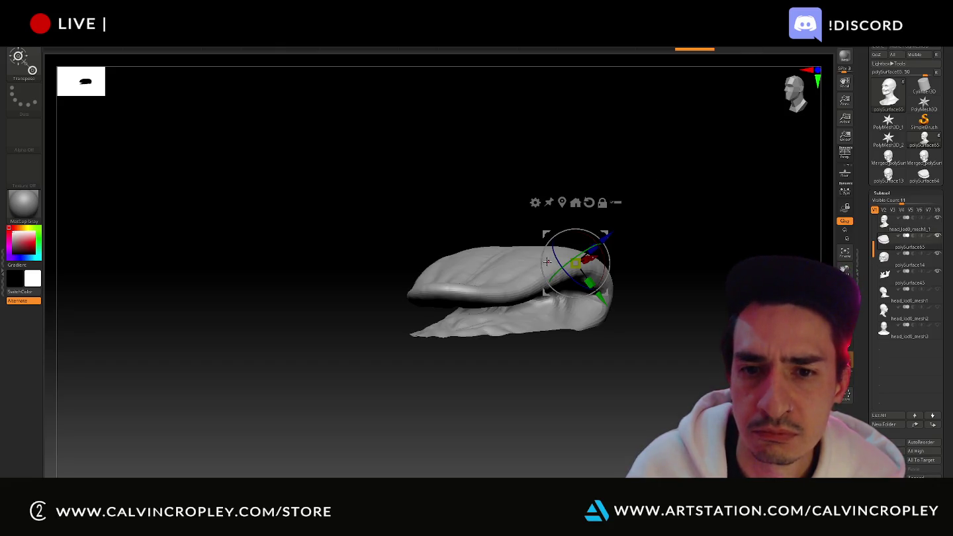
left_click(559, 203)
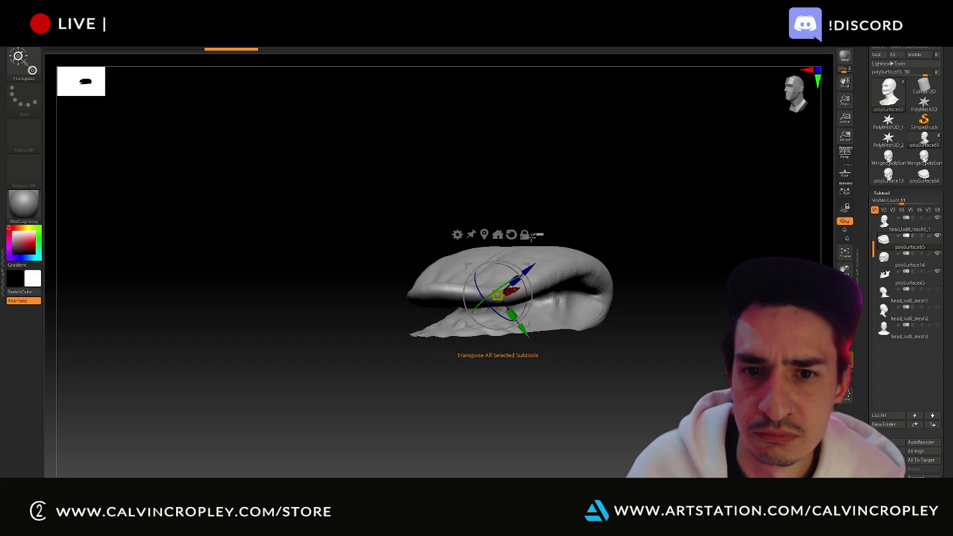
left_click(457, 235)
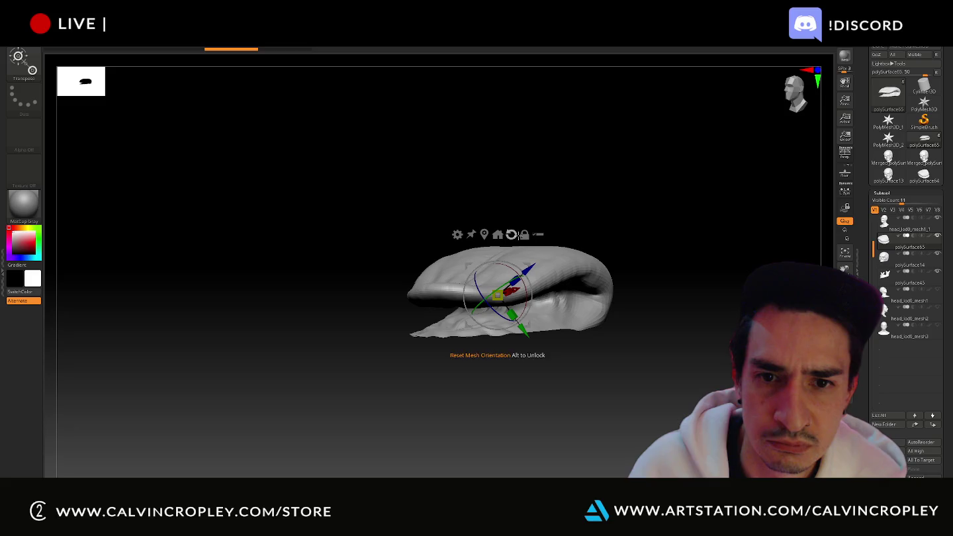
left_click_drag(522, 277, 504, 255)
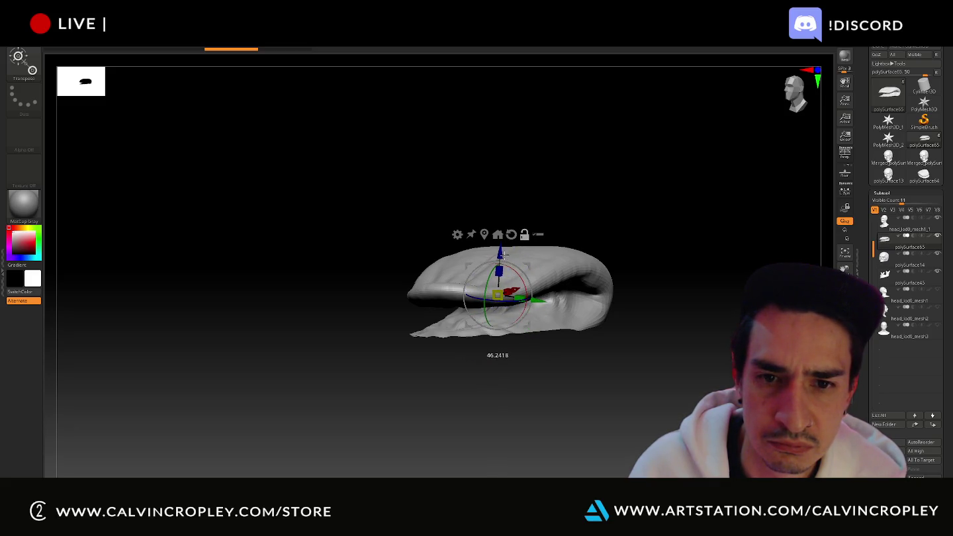
left_click_drag(503, 254, 500, 252)
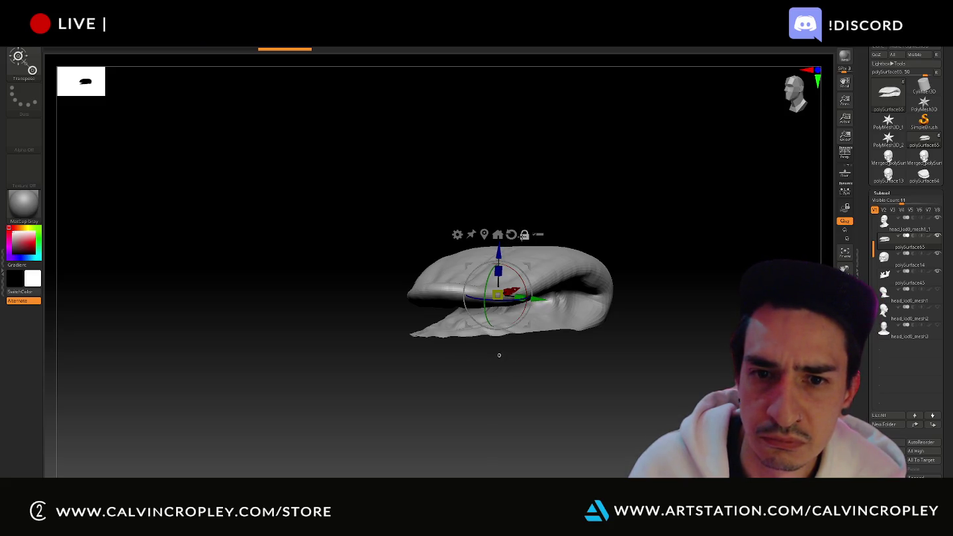
left_click_drag(499, 252, 482, 127)
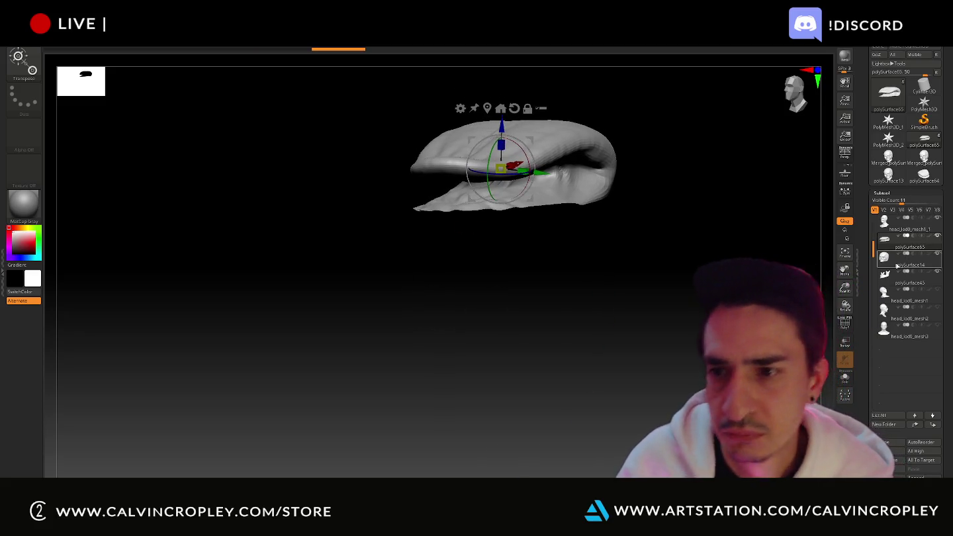
mouse_move(909, 258)
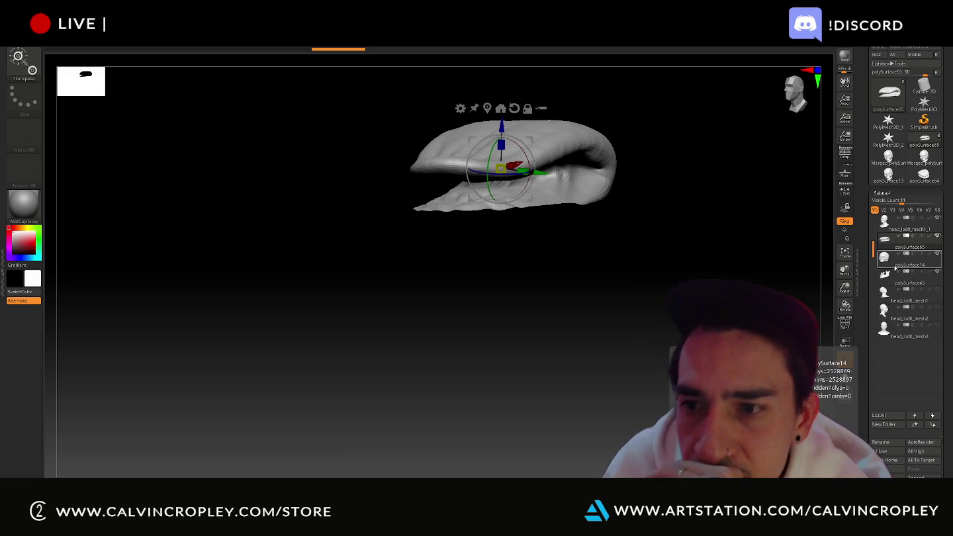
- Cycle through the subtools to the lip piece and centre the head and gizmo
left_click(895, 265)
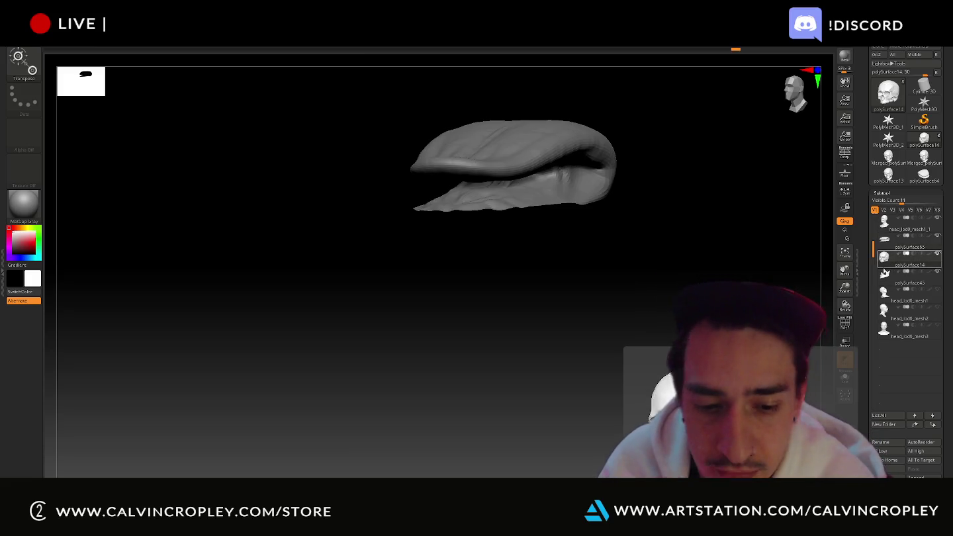
left_click(893, 276)
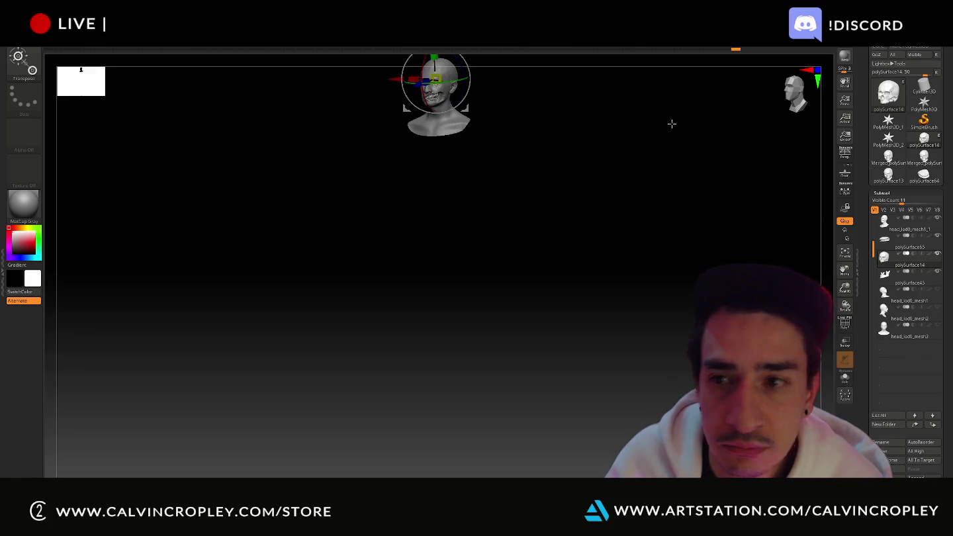
key("alt+Up")
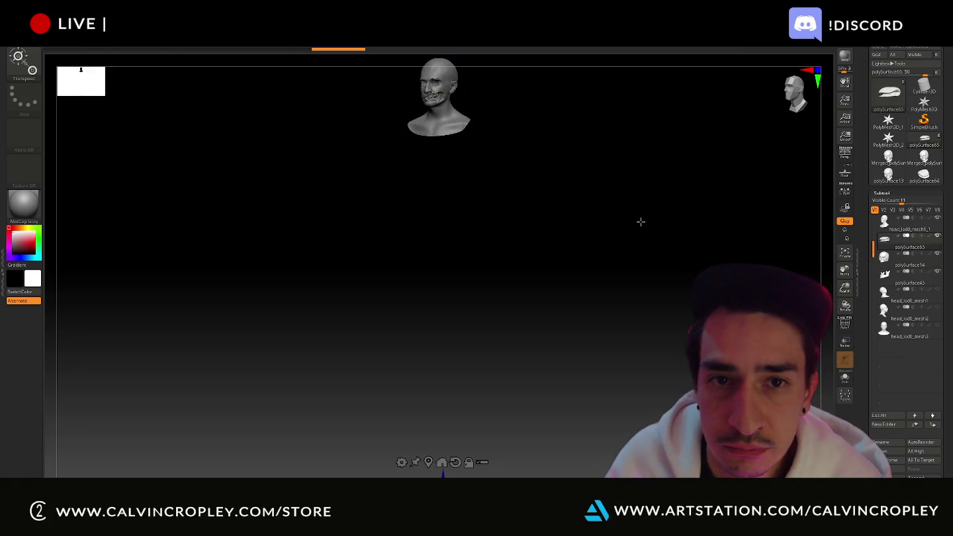
key("f")
mouse_move(622, 299)
left_mouse_down("alt")
mouse_move(677, 106)
mouse_move(676, 137)
left_mouse_up("alt")
left_click_drag(502, 315, 498, 140, "alt")
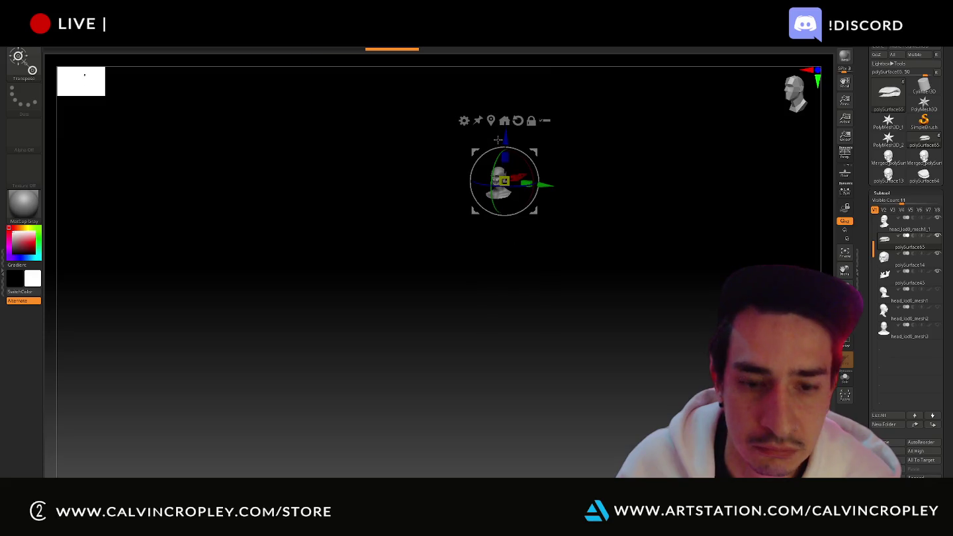
- Move the lip piece down into the mouth and check it from a side profile
key("f")
mouse_move(651, 126)
left_mouse_down()
mouse_move(663, 198)
mouse_move(366, 230)
mouse_move(356, 300)
mouse_move(541, 282)
left_mouse_up()
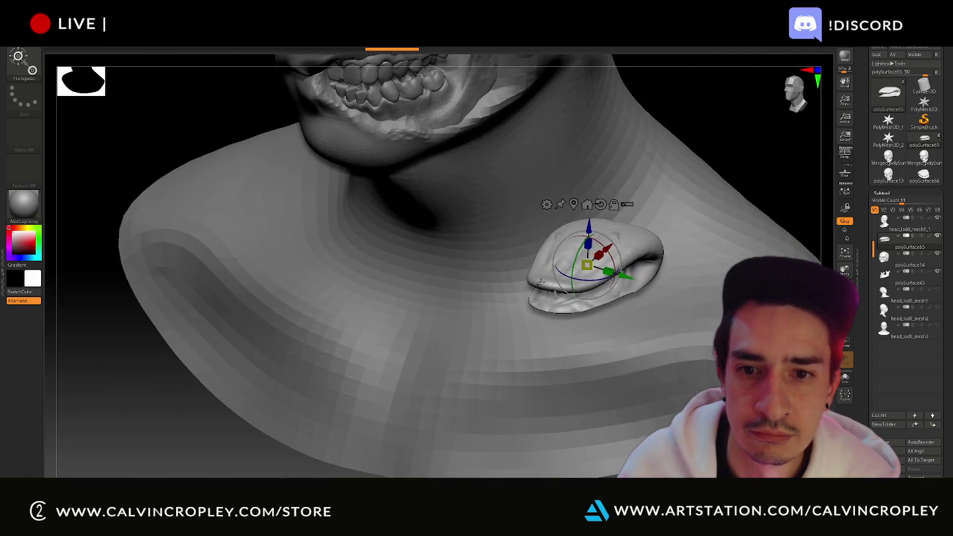
left_click_drag(626, 275, 620, 274)
mouse_move(376, 157)
left_mouse_down()
mouse_move(271, 165)
mouse_move(398, 53)
left_mouse_up()
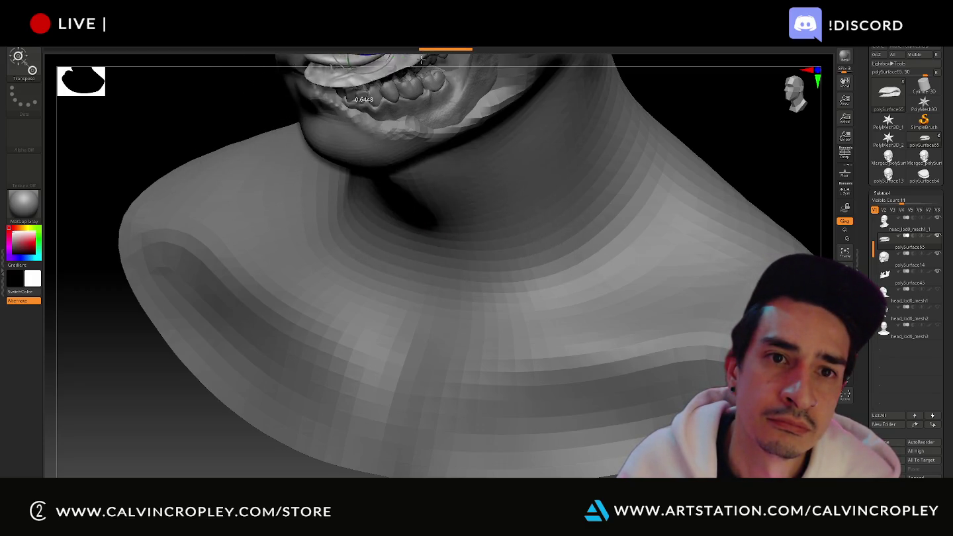
mouse_move(168, 142)
left_mouse_down()
mouse_move(170, 249)
mouse_move(368, 175)
mouse_move(374, 271)
left_mouse_up()
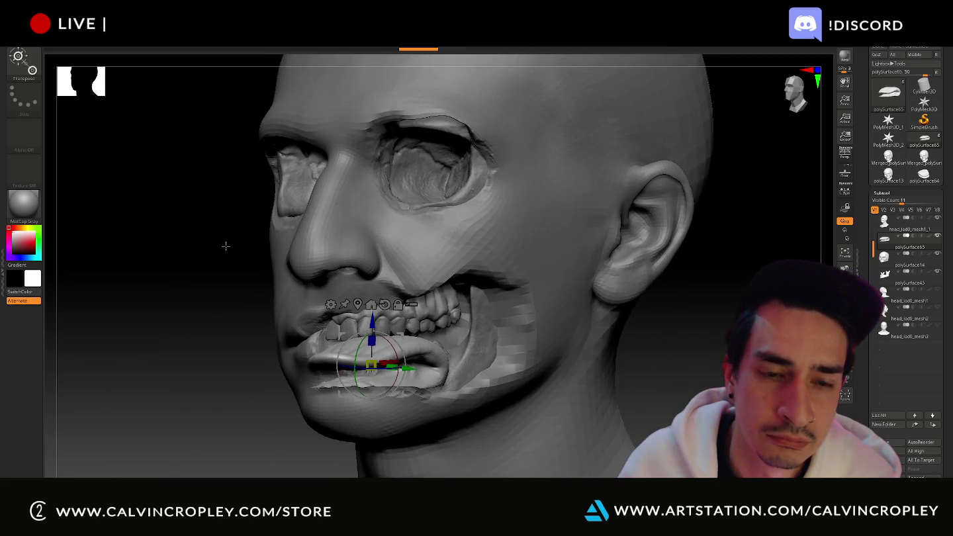
left_click_drag(227, 244, 286, 286)
left_click_drag(410, 370, 278, 345)
mouse_move(483, 335)
left_mouse_down()
mouse_move(324, 330)
mouse_move(311, 311)
mouse_move(414, 257)
mouse_move(443, 291)
left_mouse_up()
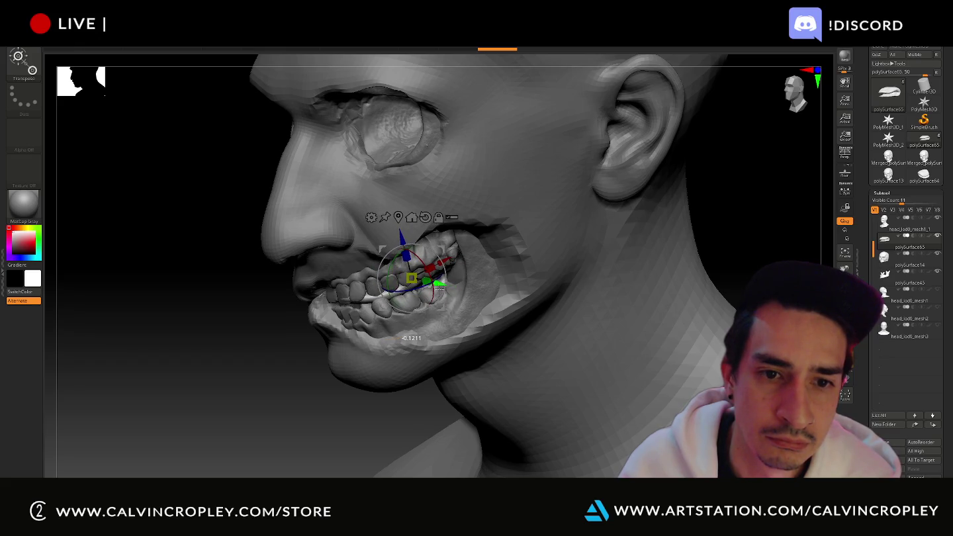
- Move the teeth down and back into the jaw, looking into the mouth from the side
left_click_drag(400, 241, 416, 248)
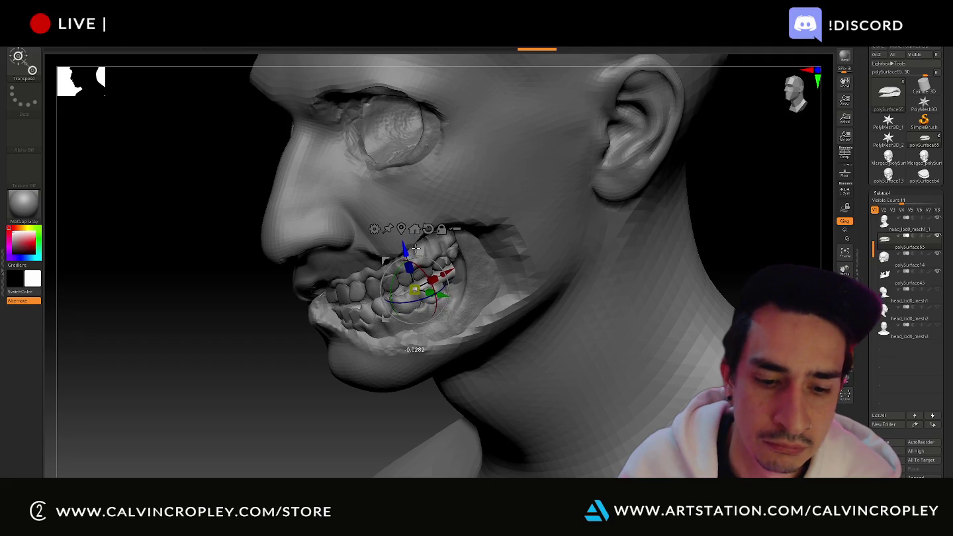
key("f")
scroll(633, 259, "up", 3)
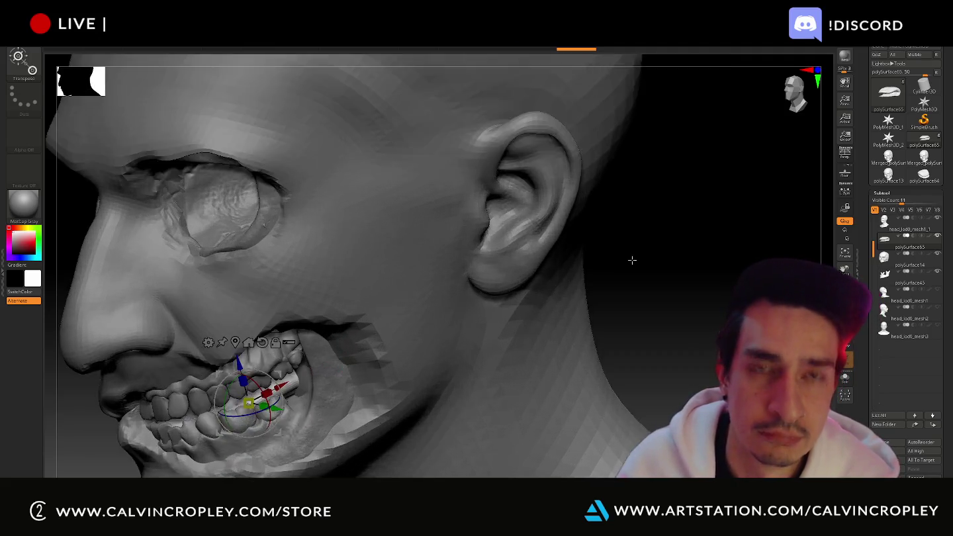
scroll(683, 286, "up", 3)
left_click_drag(683, 286, 303, 364)
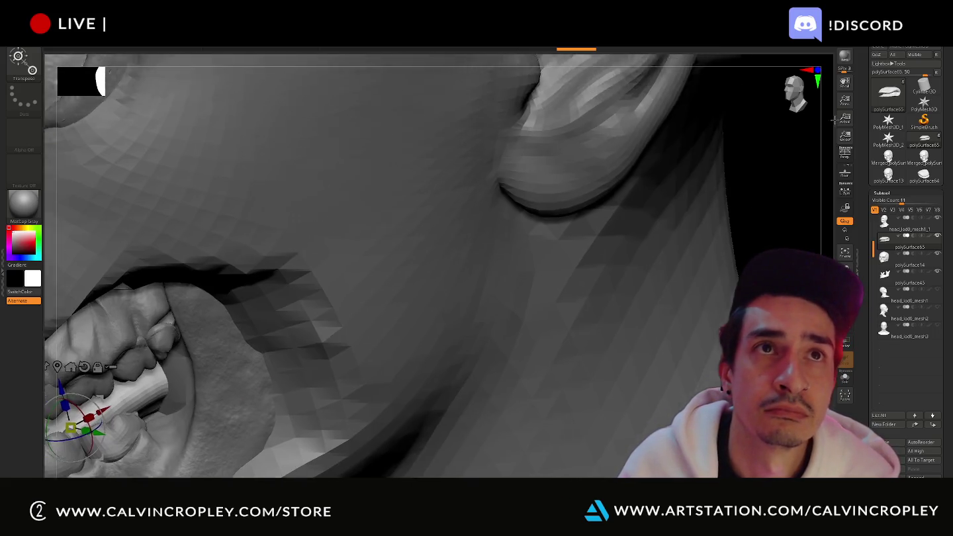
scroll(264, 344, "down", 3)
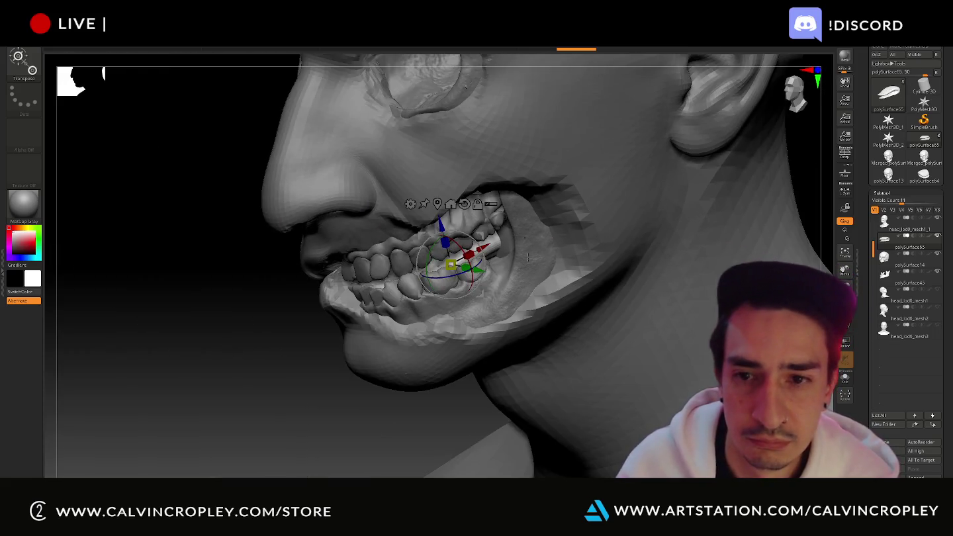
scroll(243, 338, "down", 3)
scroll(198, 267, "up", 5)
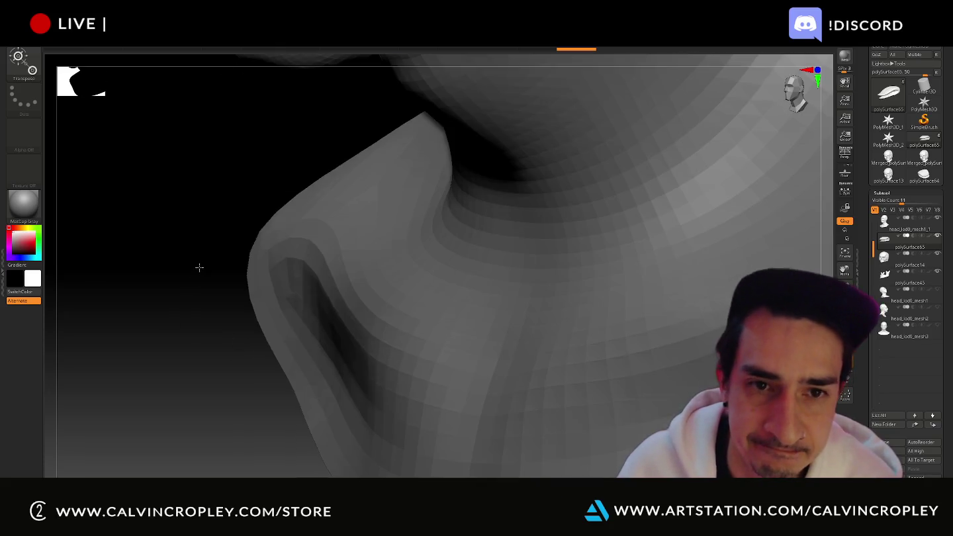
scroll(206, 272, "down", 5)
- Shift the teeth further along the red axis and check the fit from the front
mouse_move(182, 276)
left_mouse_down()
mouse_move(192, 268)
mouse_move(381, 271)
left_mouse_up()
left_click_drag(475, 227, 502, 212)
left_click_drag(286, 291, 274, 300)
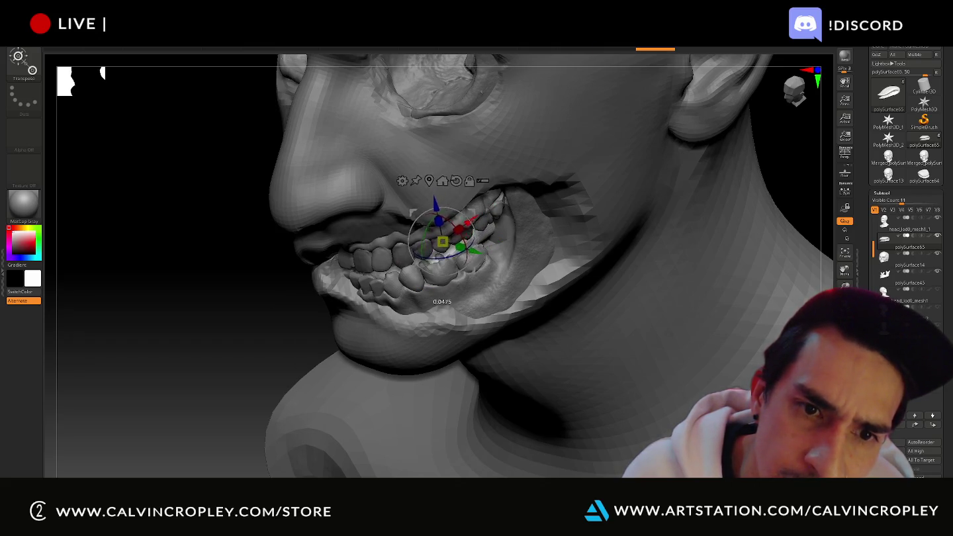
left_click_drag(461, 226, 480, 219)
mouse_move(233, 277)
left_mouse_down()
mouse_move(230, 266)
mouse_move(553, 299)
left_mouse_up()
mouse_move(707, 268)
left_mouse_down()
mouse_move(535, 364)
mouse_move(640, 298)
mouse_move(666, 266)
mouse_move(703, 321)
mouse_move(688, 321)
left_mouse_up()
mouse_move(662, 357)
left_mouse_down()
mouse_move(715, 318)
mouse_move(736, 283)
mouse_move(726, 216)
mouse_move(748, 232)
mouse_move(741, 241)
left_mouse_up()
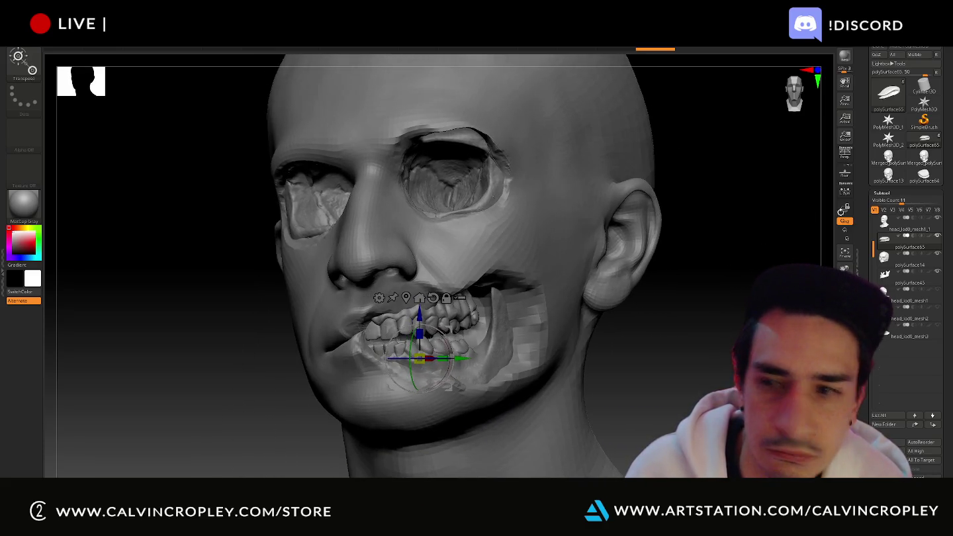
left_click(892, 230)
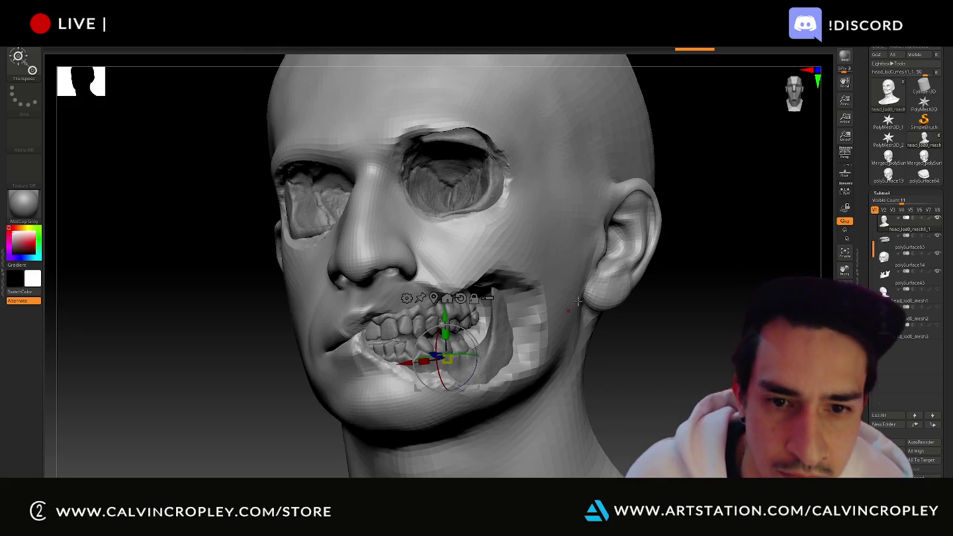
- Build up the ear with four ClayBuildup strokes from a side profile, then zoom out
left_click(552, 272)
left_click_drag(680, 358, 584, 322)
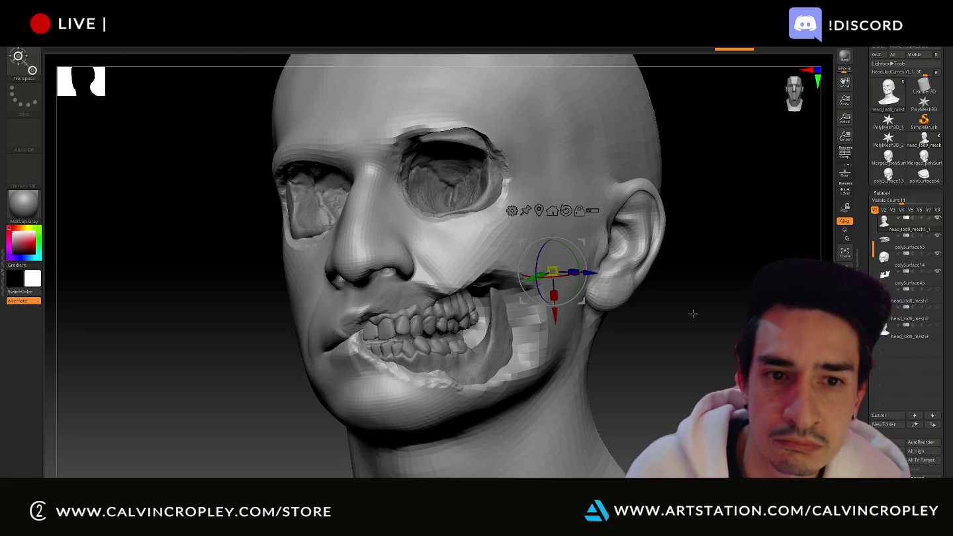
left_click_drag(692, 313, 735, 307)
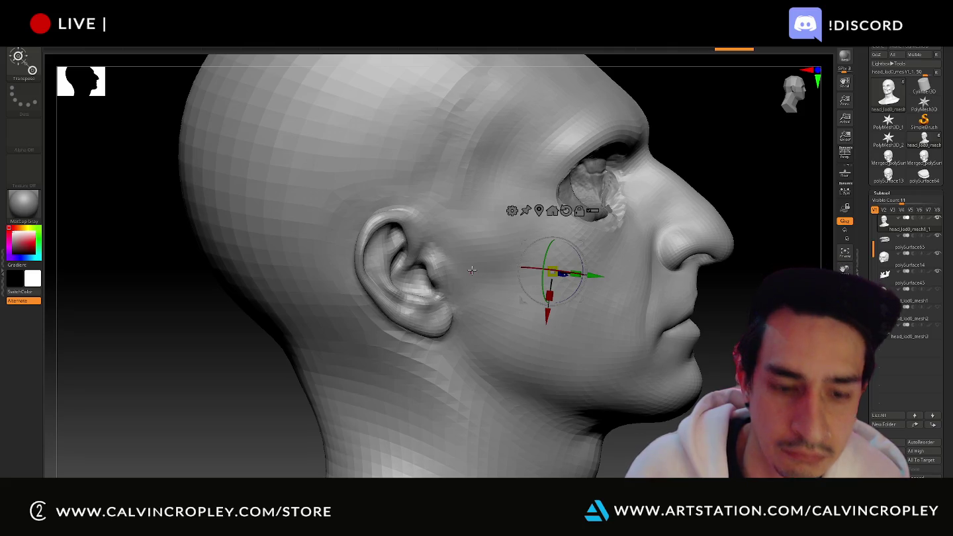
left_click(24, 67)
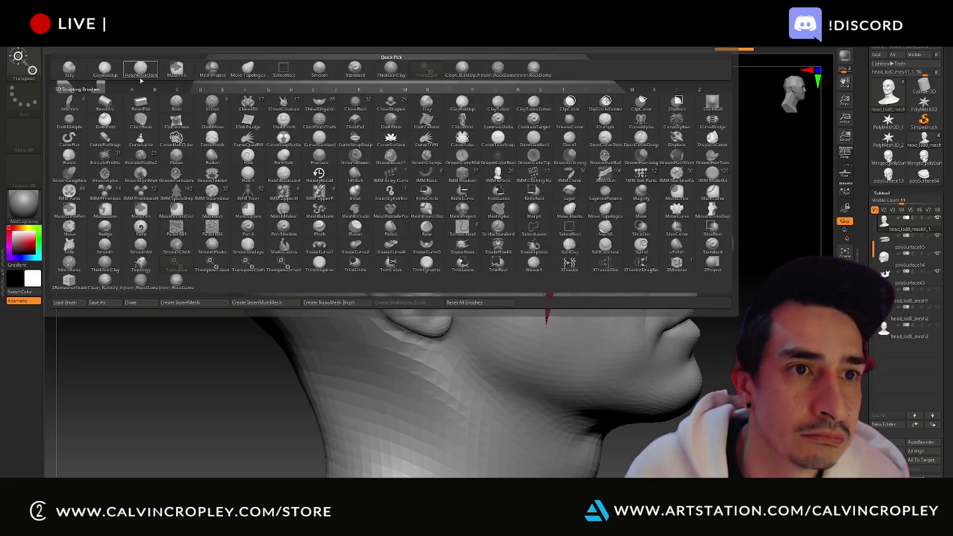
left_click(106, 71)
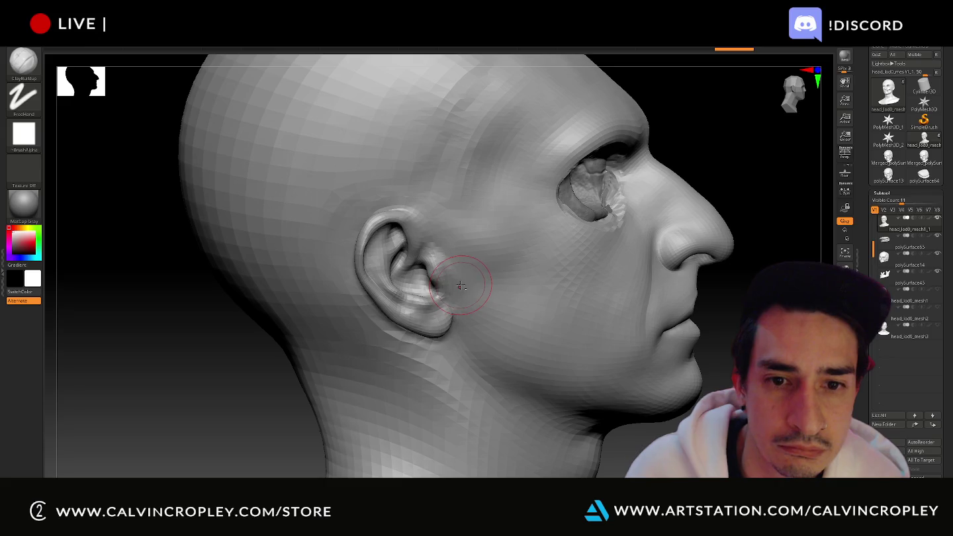
left_click_drag(427, 258, 381, 298)
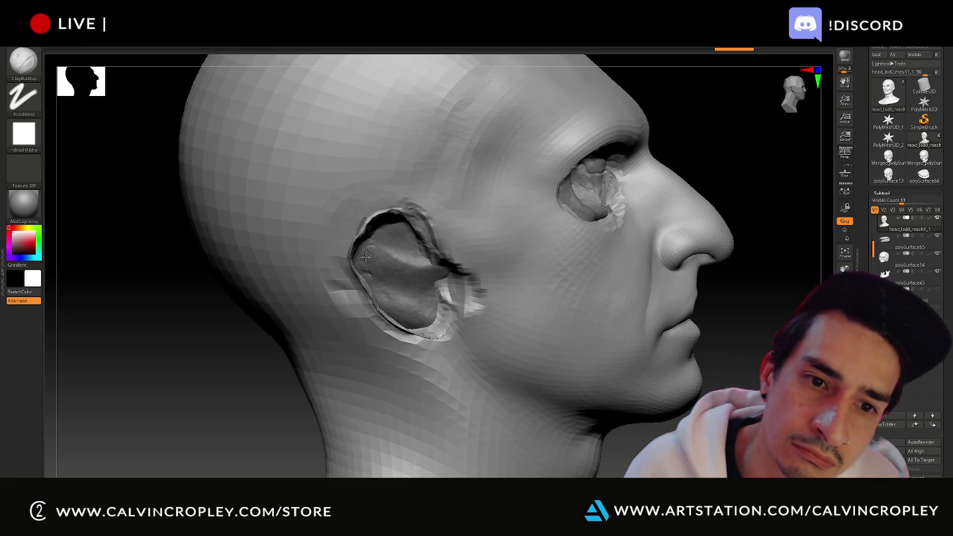
mouse_move(415, 211)
left_mouse_down()
mouse_move(440, 199)
mouse_move(376, 243)
left_mouse_up()
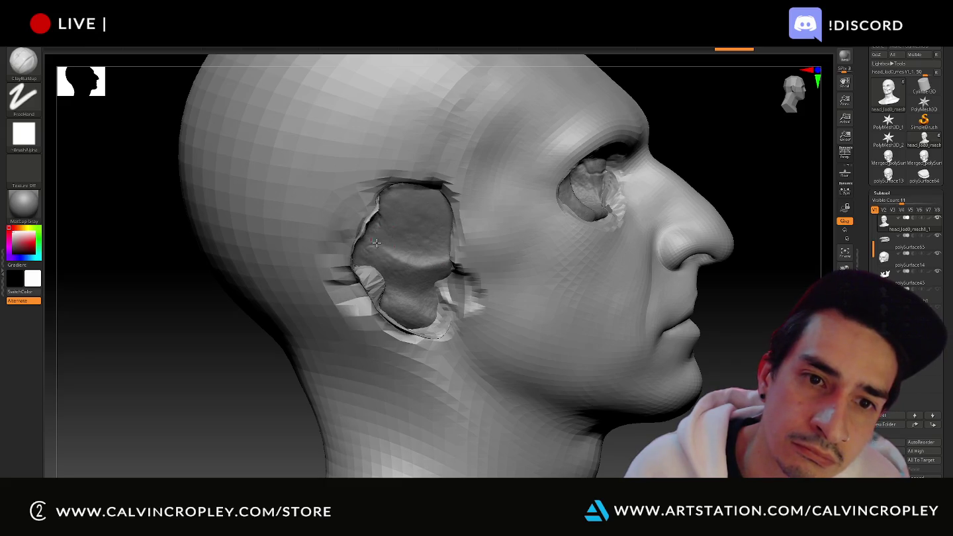
mouse_move(458, 287)
left_mouse_down()
mouse_move(469, 321)
mouse_move(474, 245)
left_mouse_up()
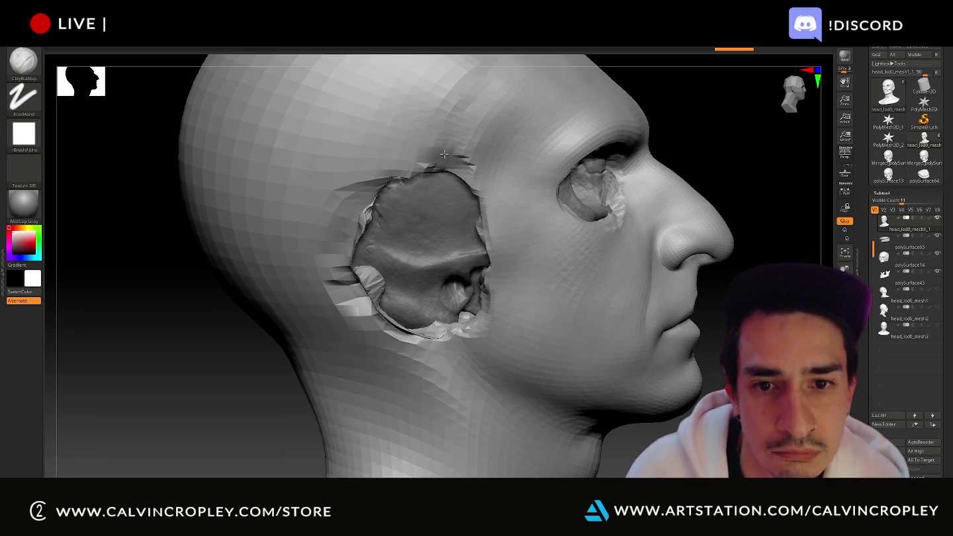
left_click_drag(443, 155, 363, 244)
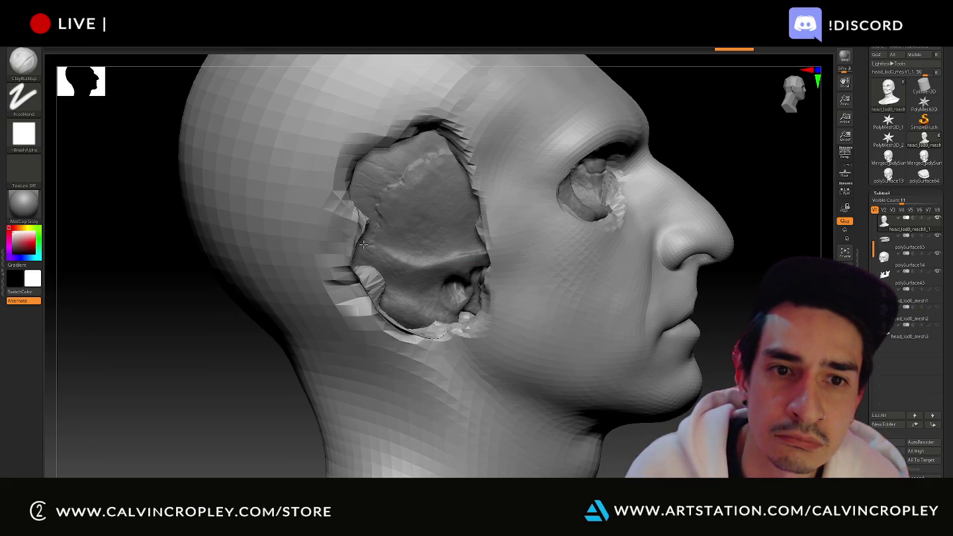
right_click_drag(472, 212, 709, 232, "ctrl")
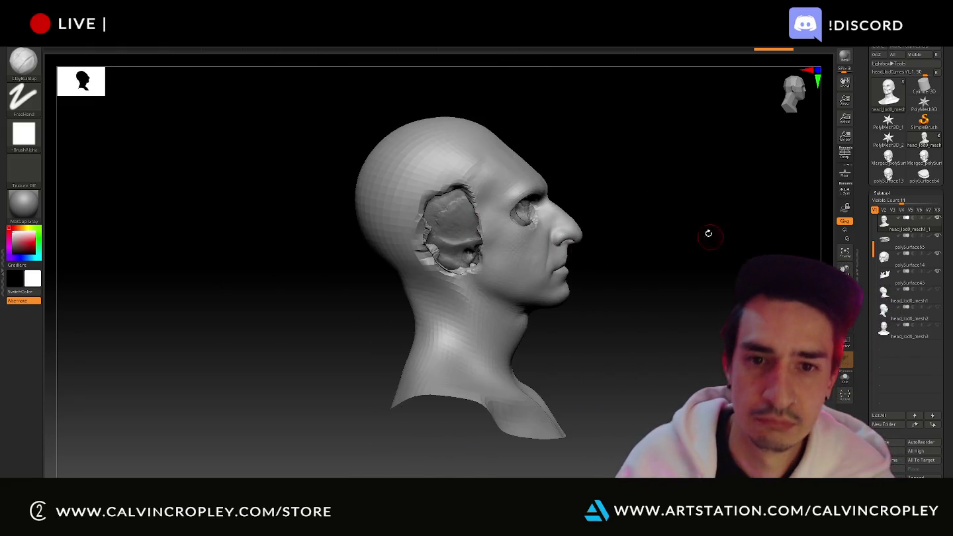
mouse_move(675, 198)
left_mouse_down("alt")
mouse_move(675, 253)
mouse_move(628, 259)
mouse_move(627, 270)
mouse_move(682, 238)
mouse_move(662, 240)
left_mouse_up("alt")
key("ctrl")
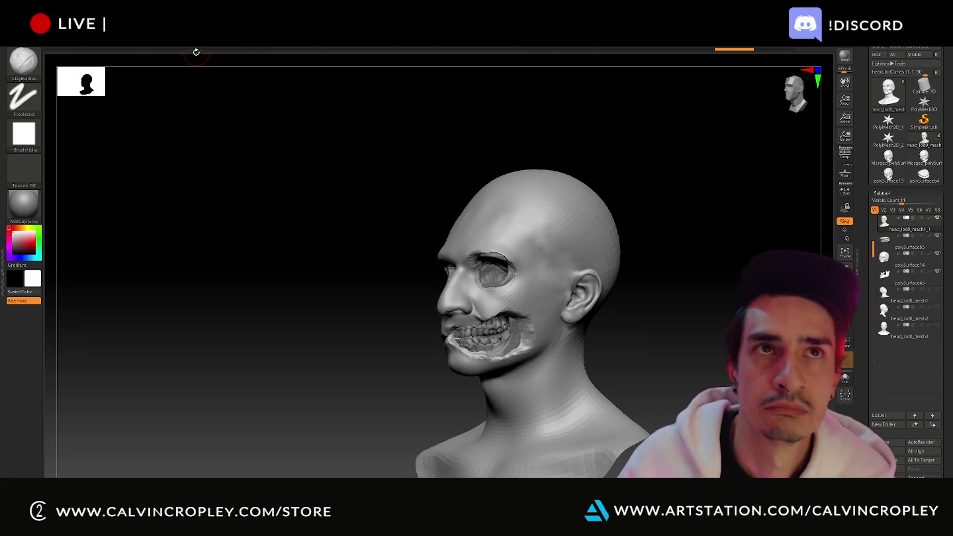
- Stamp a RockDamage DragRect patch on the cranium to reveal the skull
left_click(22, 75)
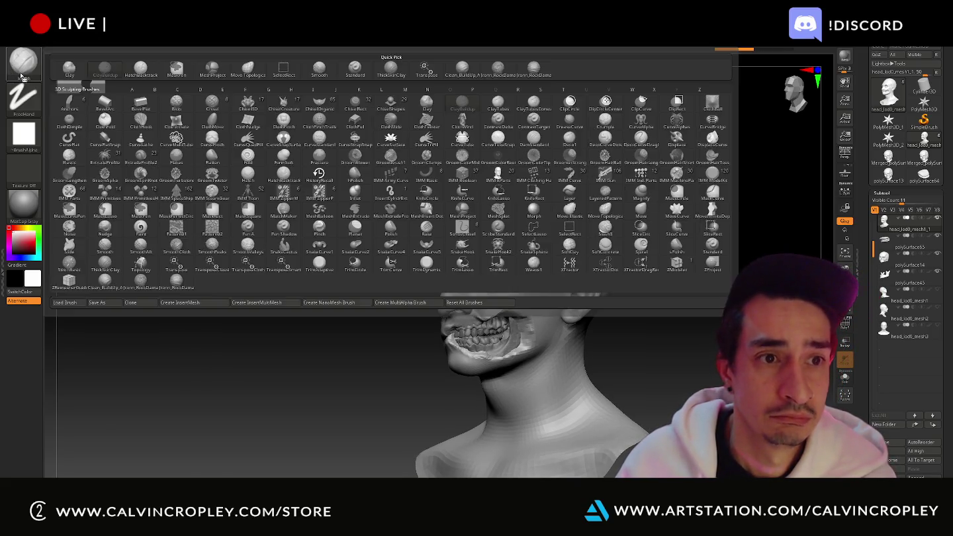
left_click(22, 66)
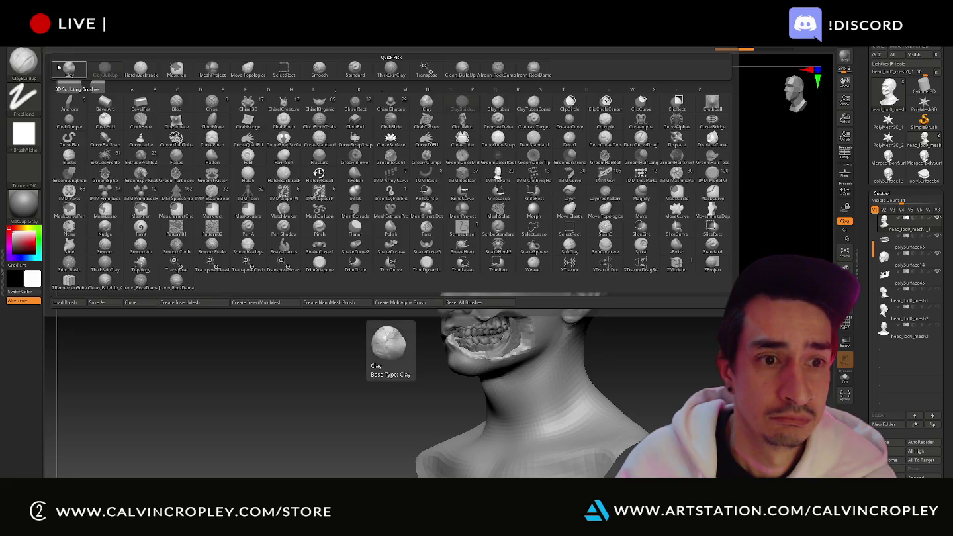
left_click(388, 207)
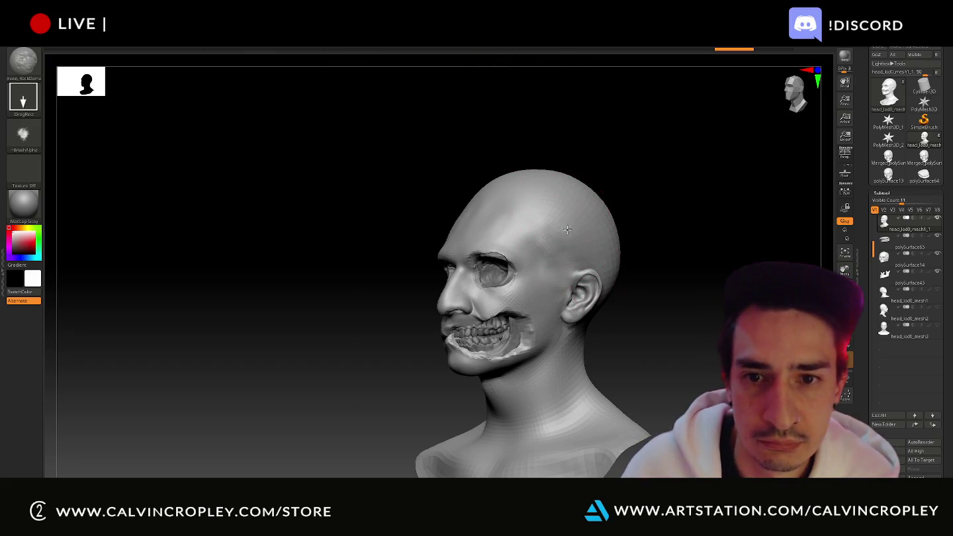
left_click_drag(570, 253, 574, 238)
mouse_move(579, 278)
left_mouse_down()
mouse_move(679, 404)
mouse_move(655, 372)
left_mouse_up()
mouse_move(693, 334)
left_mouse_down()
mouse_move(716, 331)
mouse_move(681, 336)
left_mouse_up()
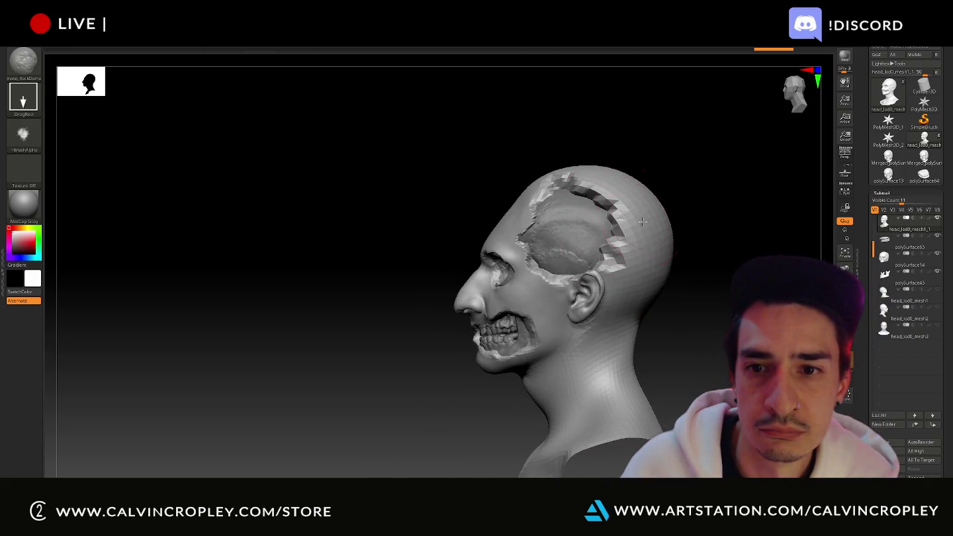
mouse_move(636, 198)
left_mouse_down()
mouse_move(623, 265)
mouse_move(530, 305)
mouse_move(476, 344)
mouse_move(464, 391)
mouse_move(443, 333)
mouse_move(159, 248)
mouse_move(747, 329)
left_mouse_up()
- Drag the undo history back to remove the skull and teeth reveal
mouse_move(369, 234)
left_mouse_down()
mouse_move(355, 221)
mouse_move(382, 139)
left_mouse_up()
left_click_drag(515, 54, 474, 50)
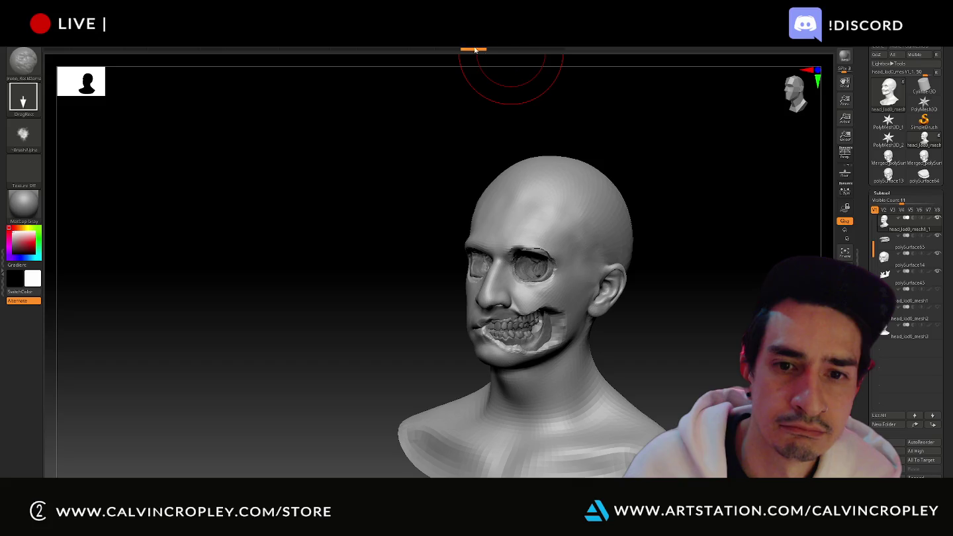
left_click_drag(111, 47, 1, 48)
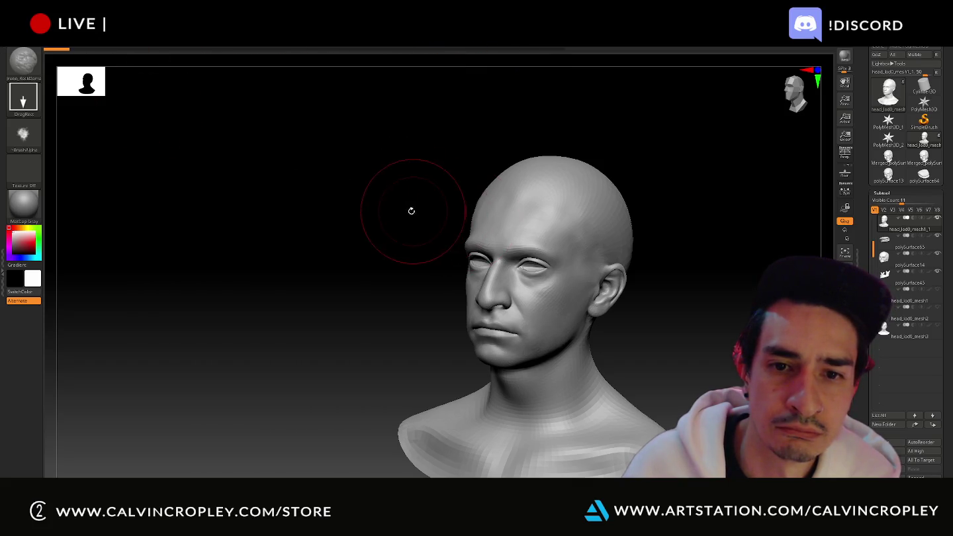
left_click_drag(411, 210, 341, 181, "alt")
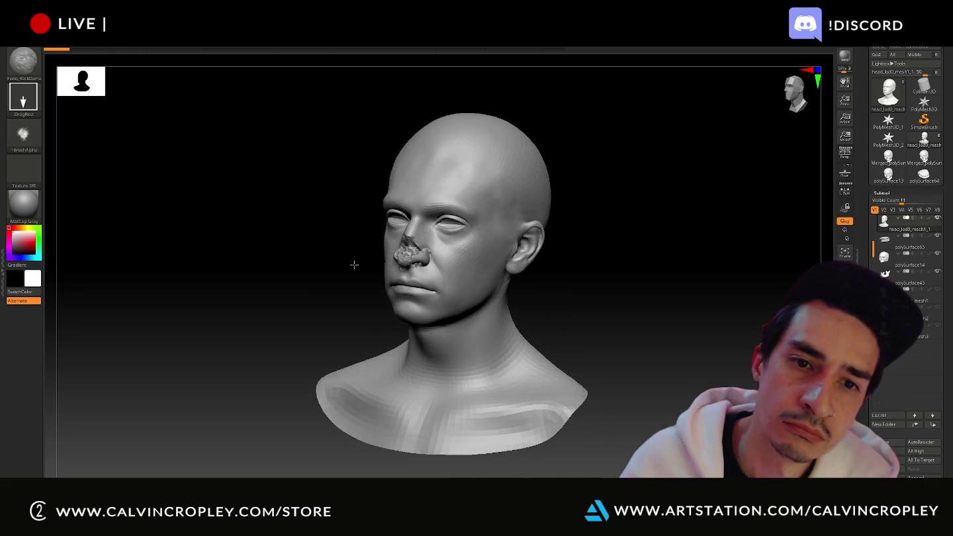
left_click_drag(628, 259, 755, 265)
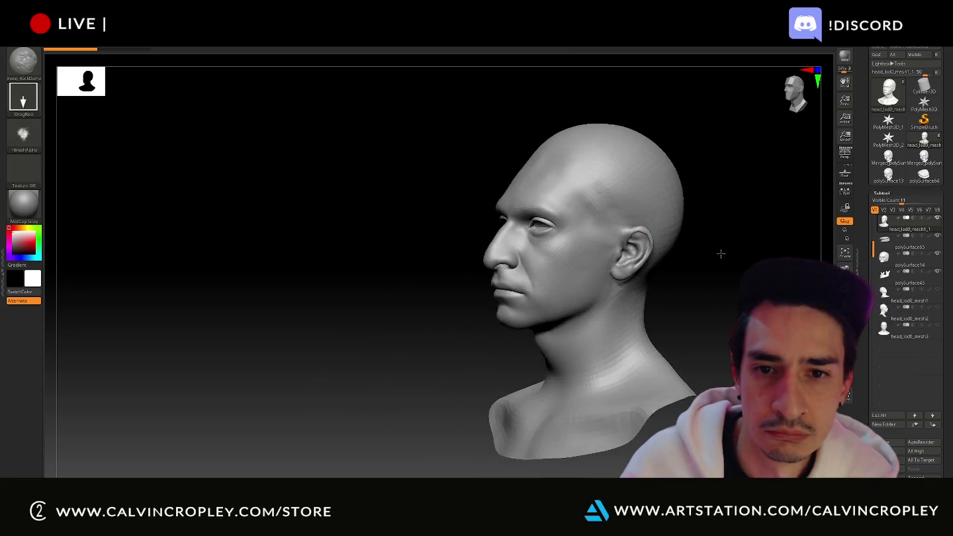
left_click_drag(573, 255, 626, 250)
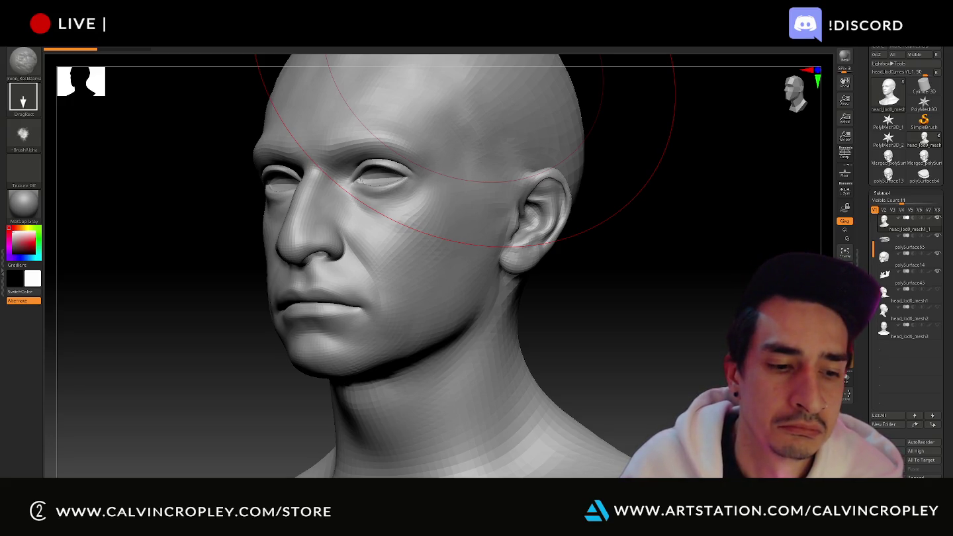
mouse_move(706, 161)
left_mouse_down("alt")
mouse_move(525, 246)
mouse_move(351, 284)
mouse_move(623, 298)
mouse_move(394, 287)
left_mouse_up("alt")
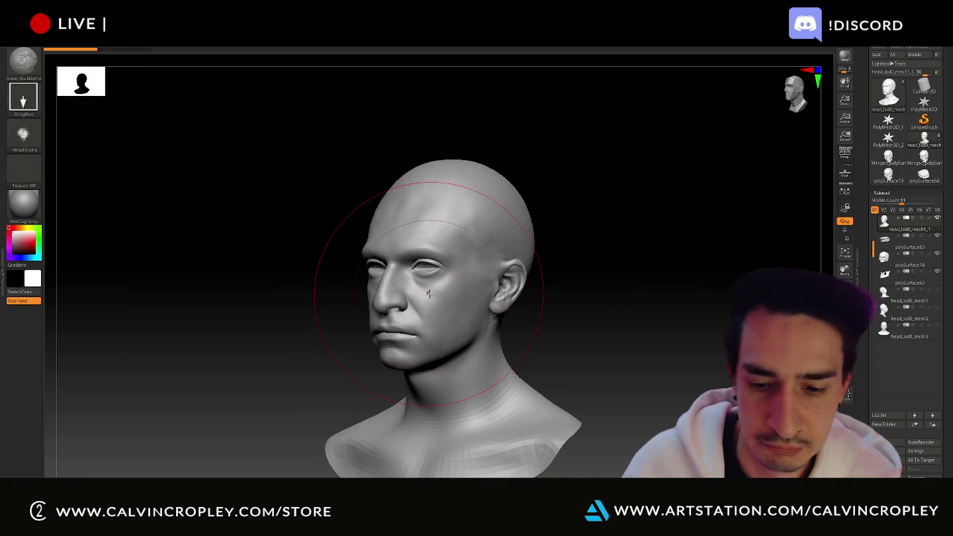
scroll(425, 298, "up", 2)
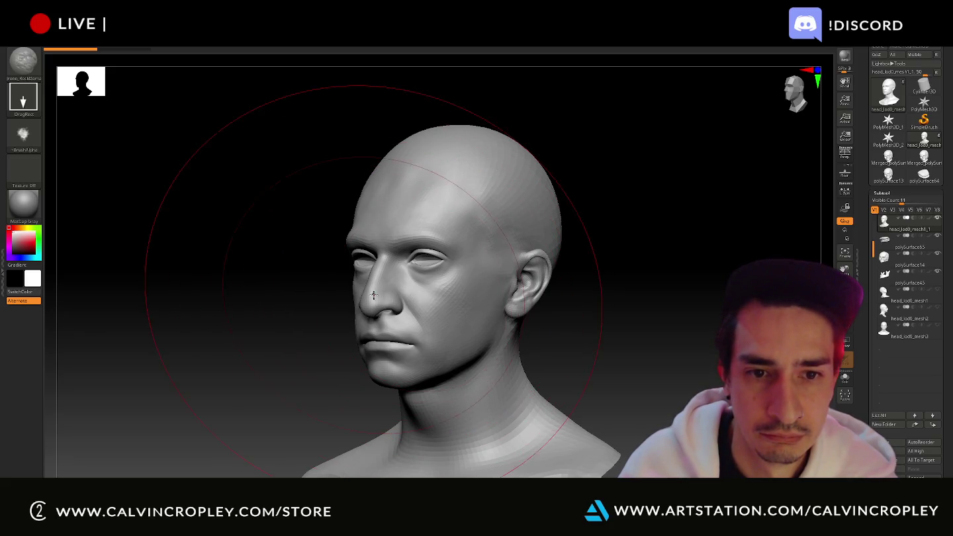
left_click_drag(411, 296, 381, 301)
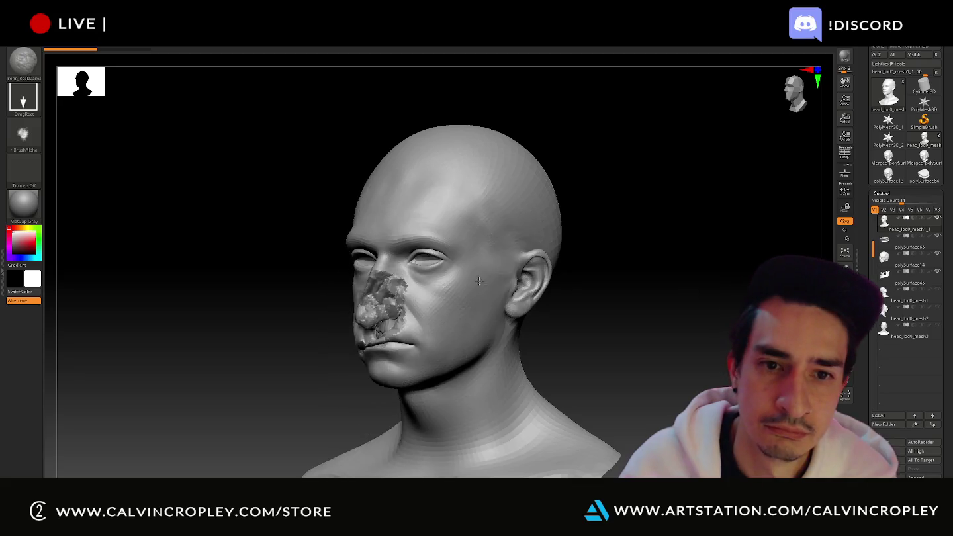
key("ctrl+z")
mouse_move(524, 149)
left_mouse_down()
mouse_move(486, 198)
mouse_move(468, 397)
left_mouse_up()
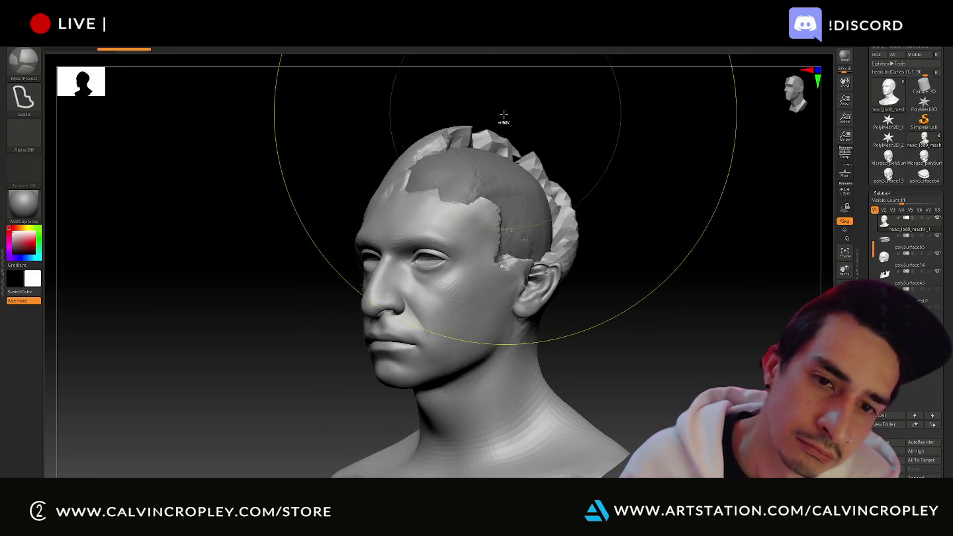
key("ctrl+z")
scroll(511, 162, "up", 1)
scroll(500, 159, "up", 2)
scroll(500, 170, "down", 2)
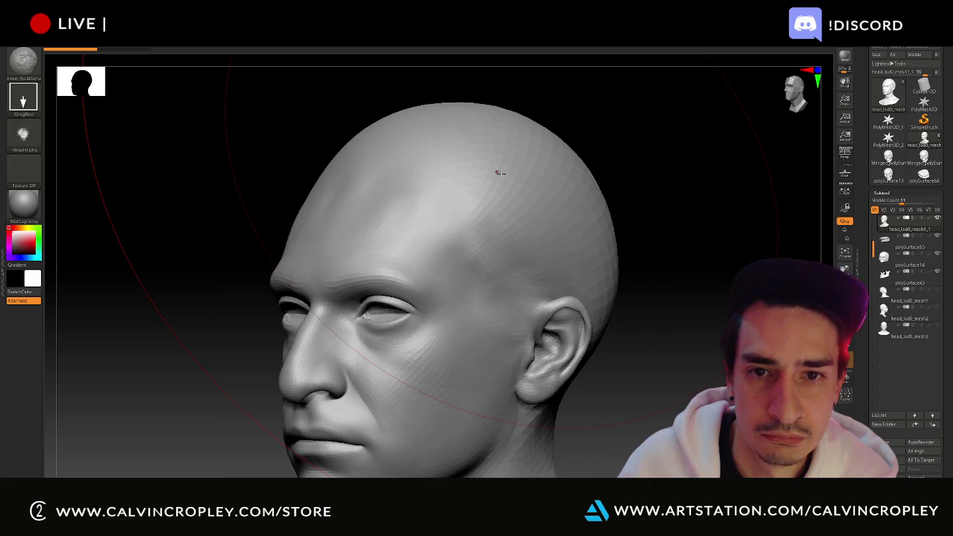
scroll(502, 174, "down", 5)
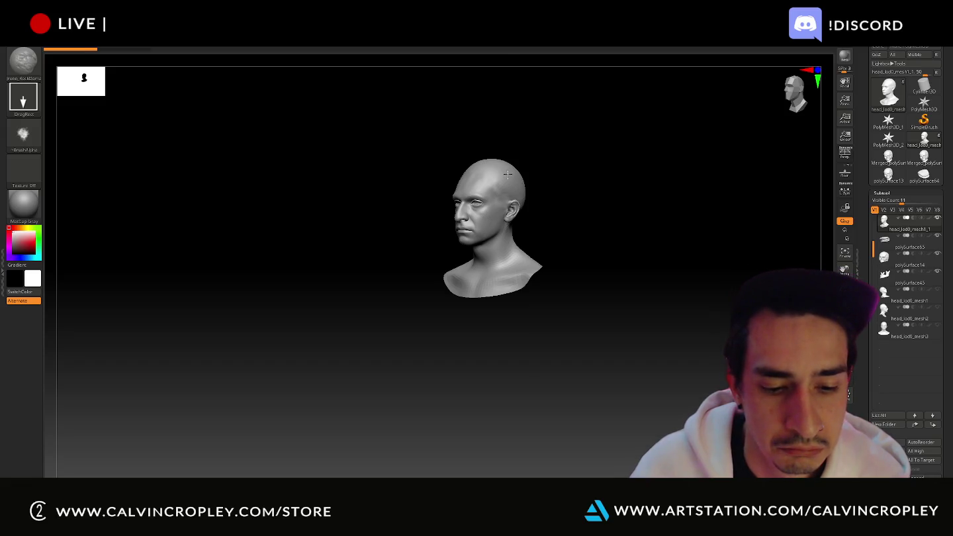
key("super")
- Launch Gyazo GIF from a 'gi' Start search and frame the head for capture
type("gi")
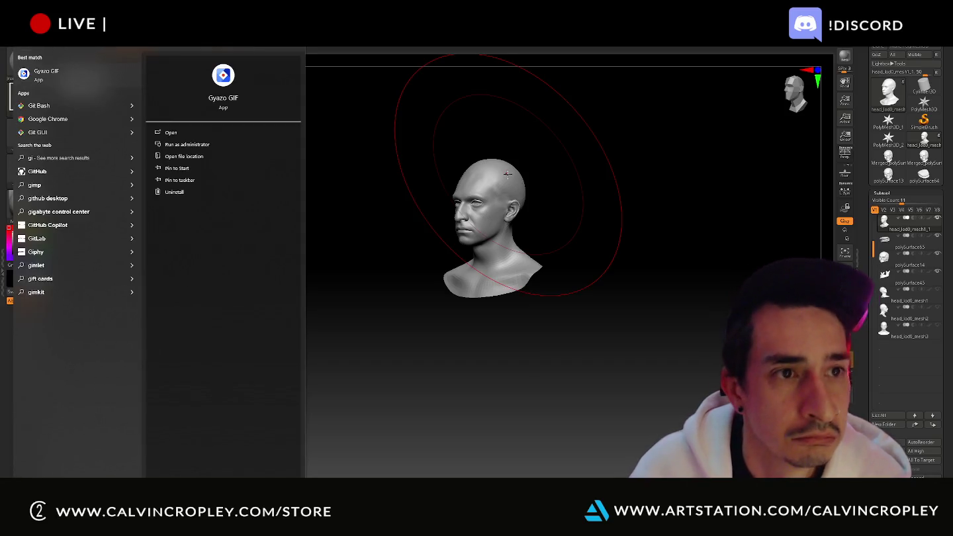
key("Return")
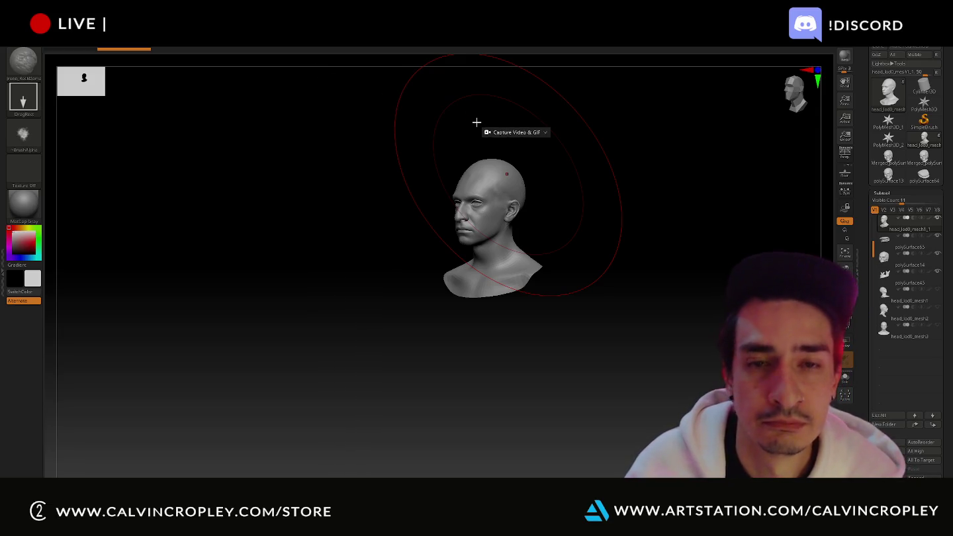
left_click_drag(318, 67, 651, 351)
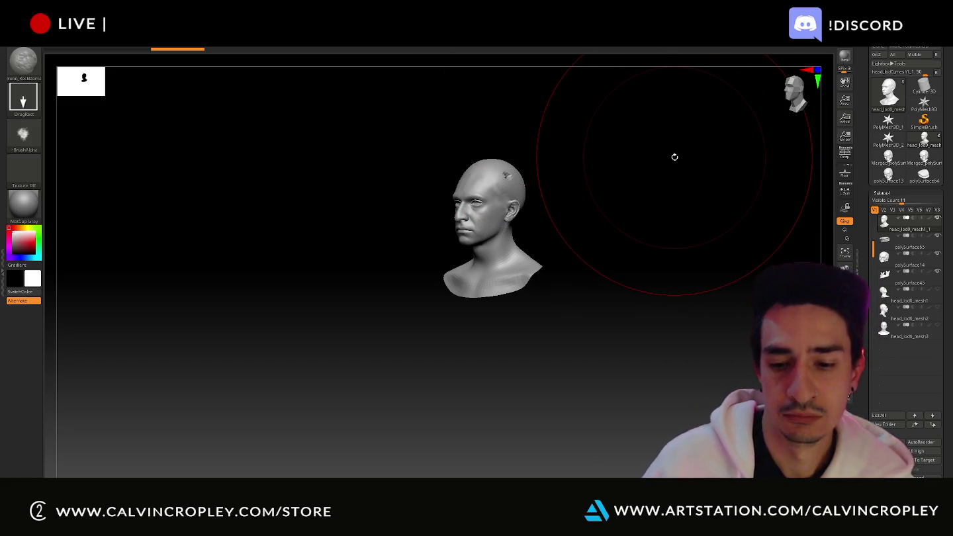
- Zoom and pan in on the head's neck while the GIF records
scroll(682, 159, "up", 2)
scroll(675, 156, "up", 2)
scroll(673, 164, "up", 2)
mouse_move(674, 164)
left_mouse_down("alt")
mouse_move(655, 328)
mouse_move(650, 278)
mouse_move(678, 184)
mouse_move(713, 377)
left_mouse_up("alt")
scroll(692, 164, "down", 5)
- Remove the crown fragment and record another Gyazo GIF framing the whole head
left_click(599, 171, "ctrl+shift")
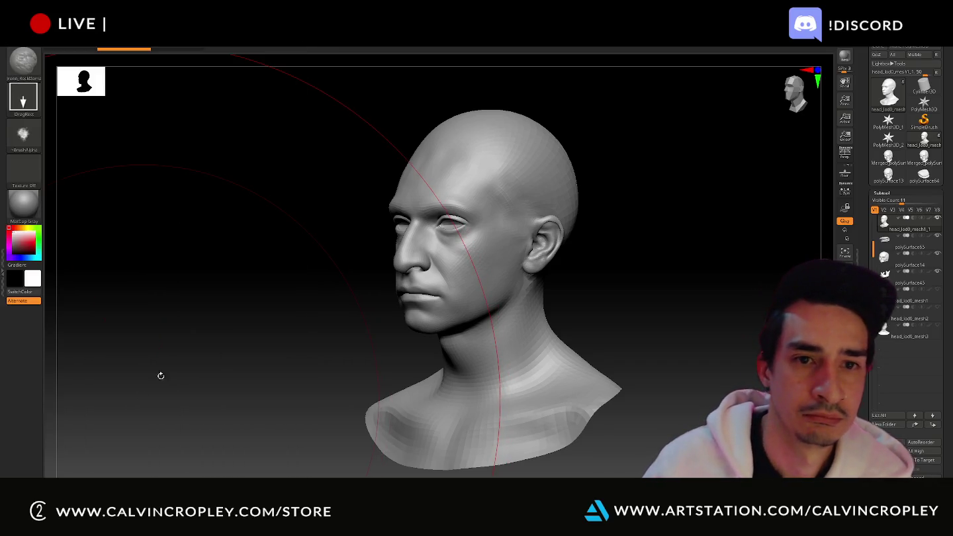
key("Print")
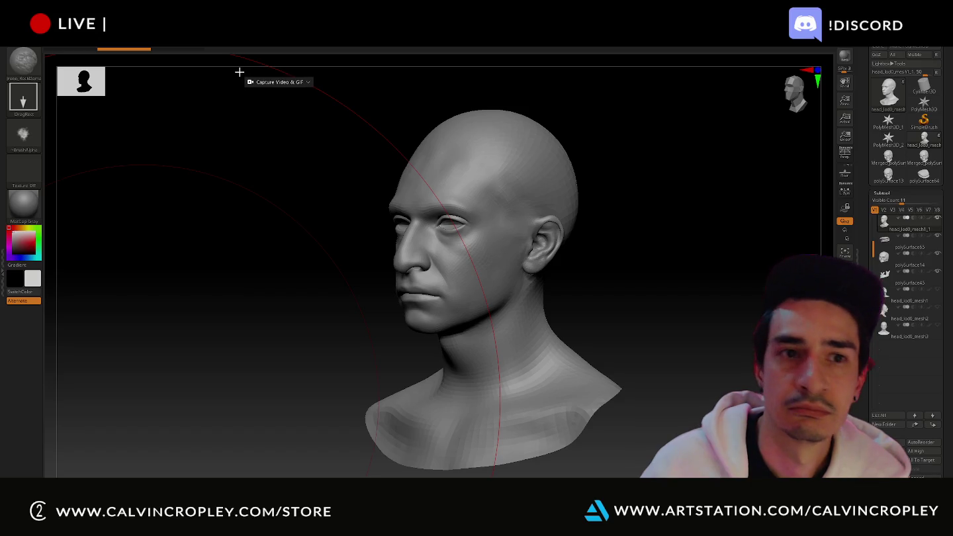
mouse_move(226, 69)
left_mouse_down()
mouse_move(711, 390)
mouse_move(744, 477)
mouse_move(784, 476)
left_mouse_up()
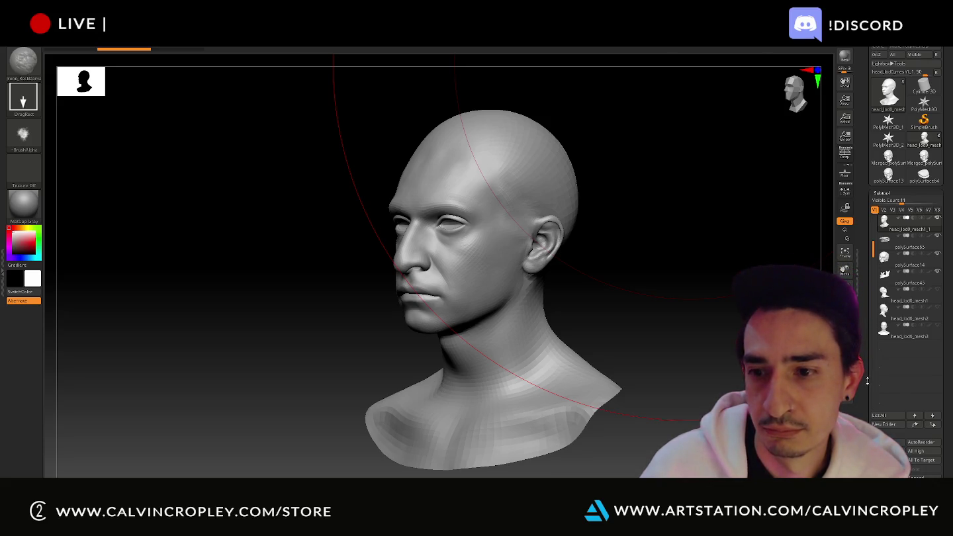
left_click_drag(868, 381, 867, 255)
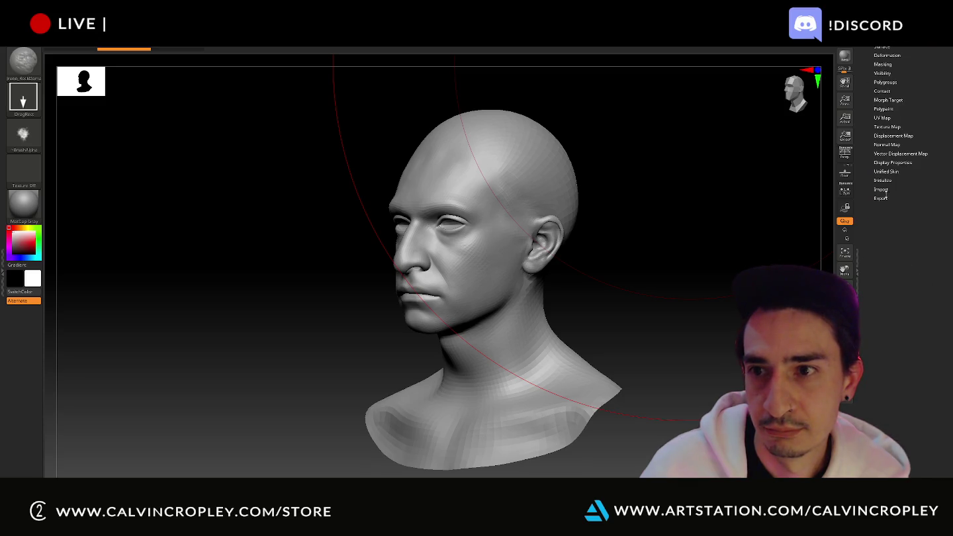
- Bring up the texture-import file browser from the Tool palette's Texture Map picker
left_click(893, 126)
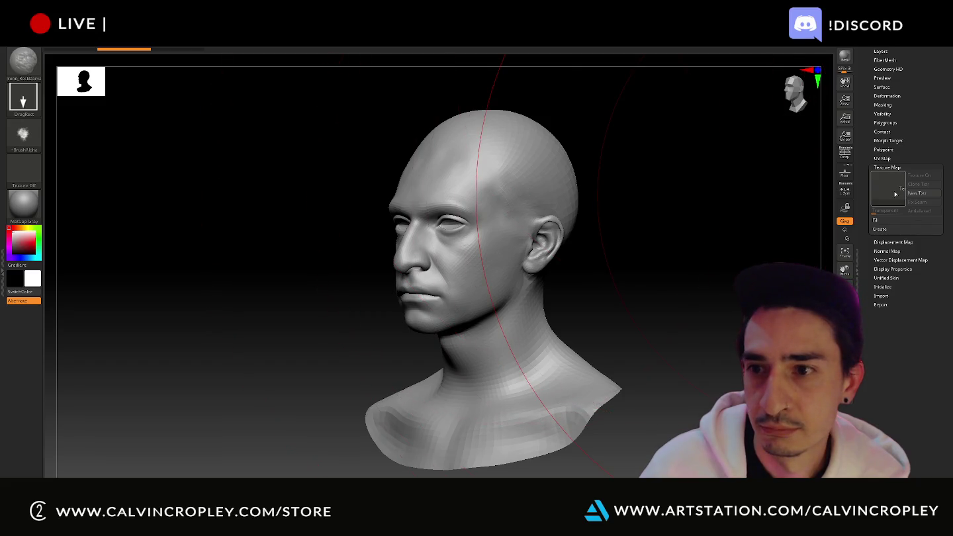
left_click(889, 188)
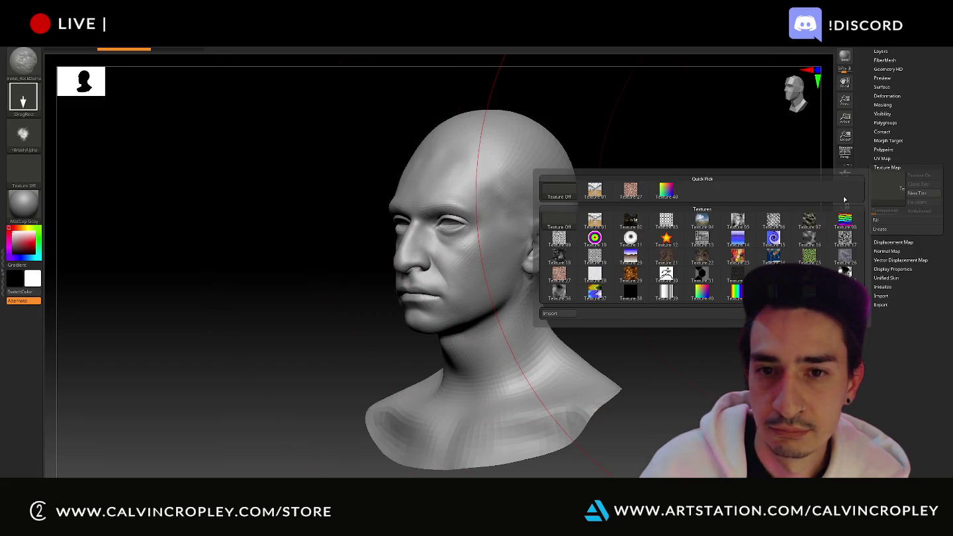
left_click(559, 314)
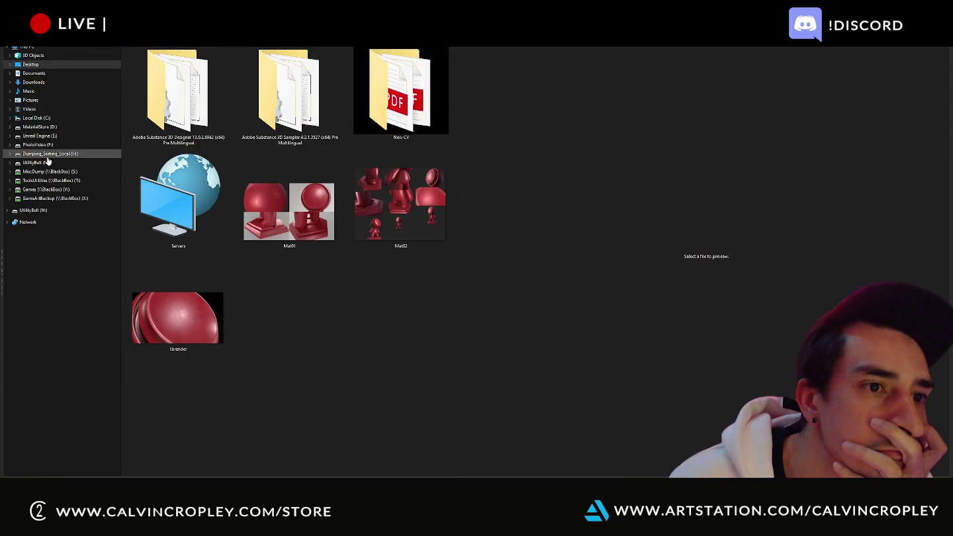
- Browse the Unreal Engine (E:) drive through MetaCalvin's Source, MetaHumans and asset_source folders
left_click(45, 136)
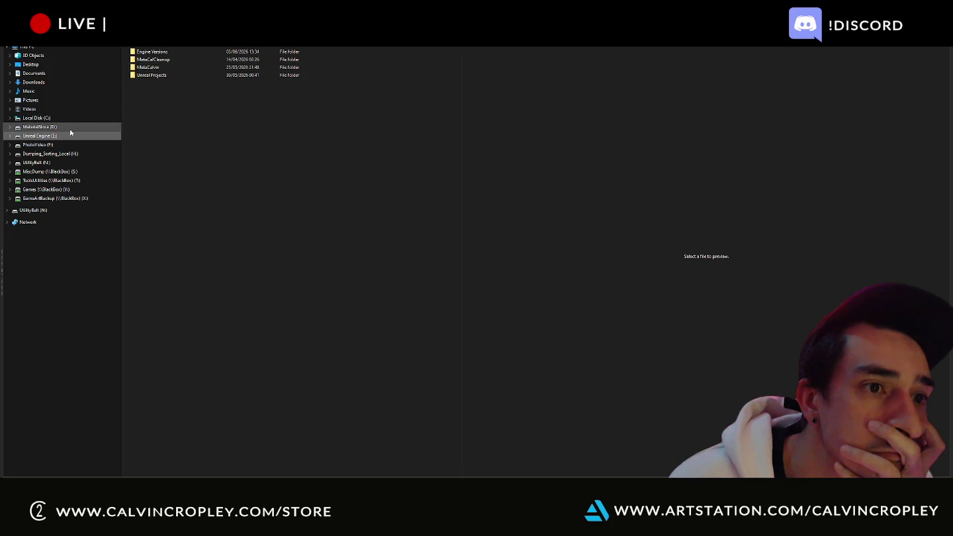
double_click(139, 68)
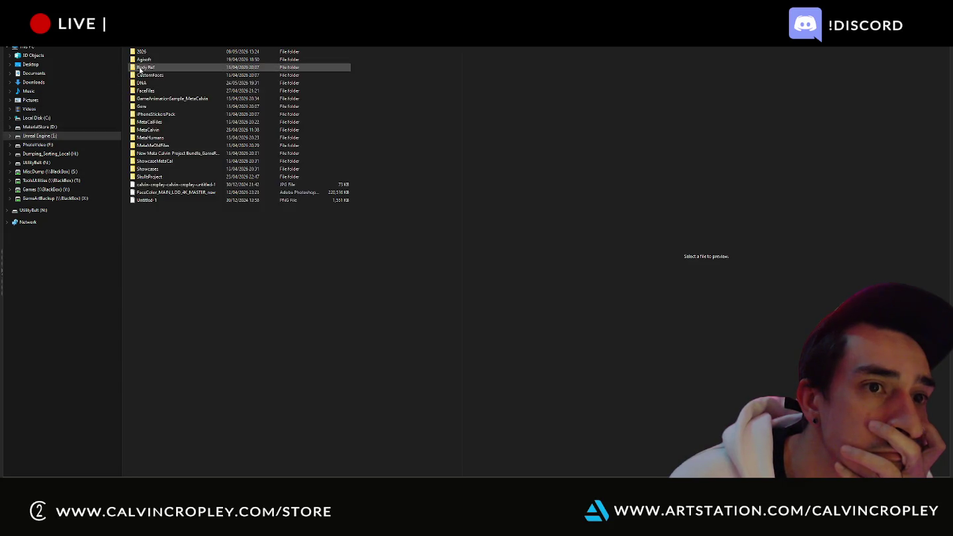
double_click(143, 53)
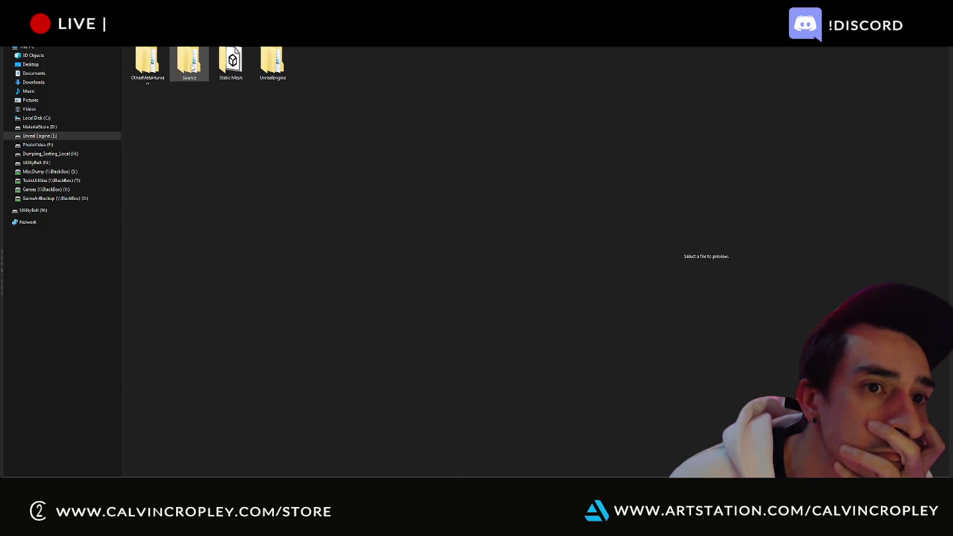
double_click(192, 66)
double_click(192, 67)
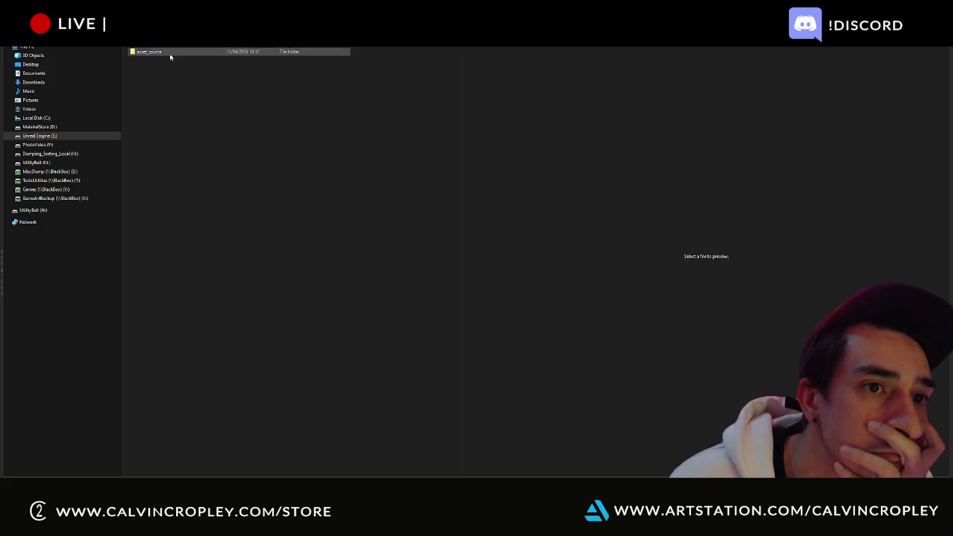
double_click(170, 54)
double_click(167, 58)
double_click(166, 58)
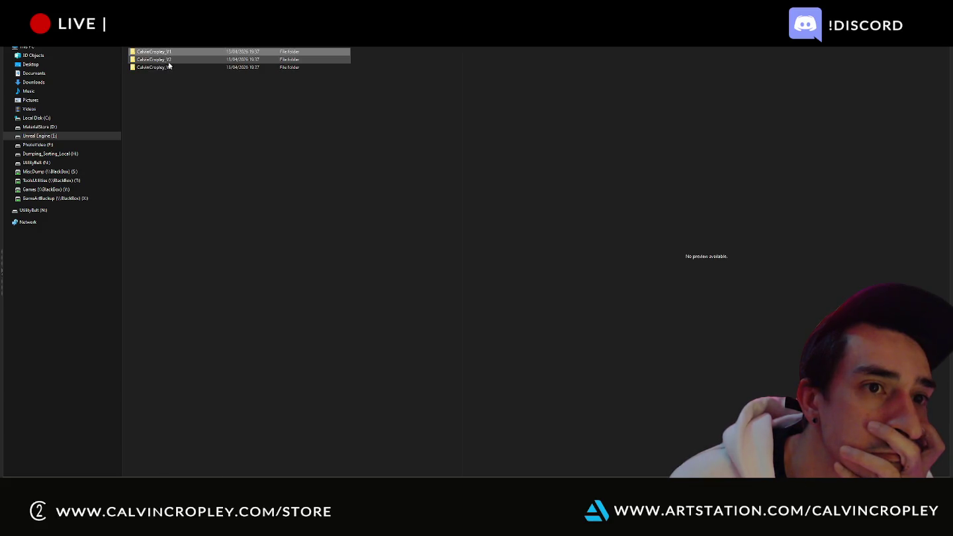
- Go into UnrealEngine > Content > MetaHumans > CustomTexture > Resources
double_click(273, 66)
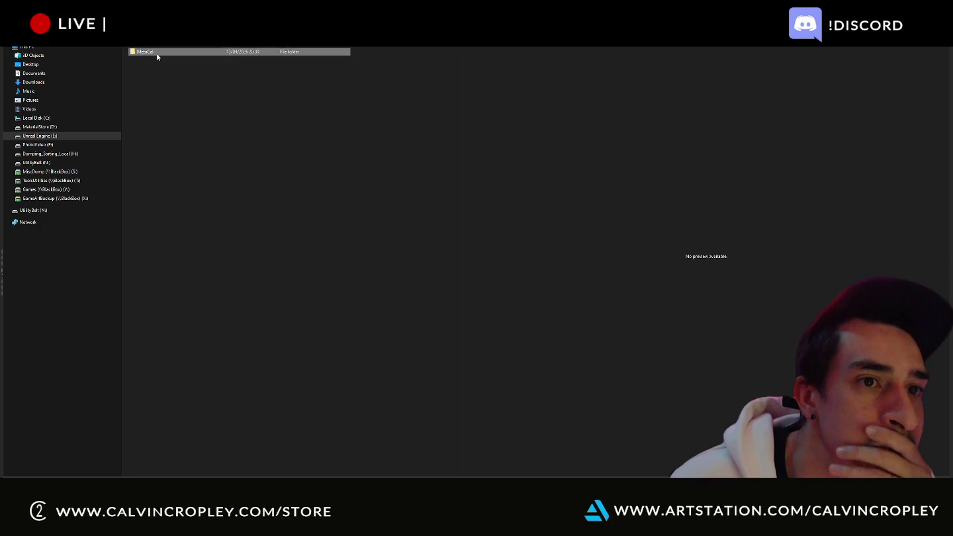
double_click(151, 60)
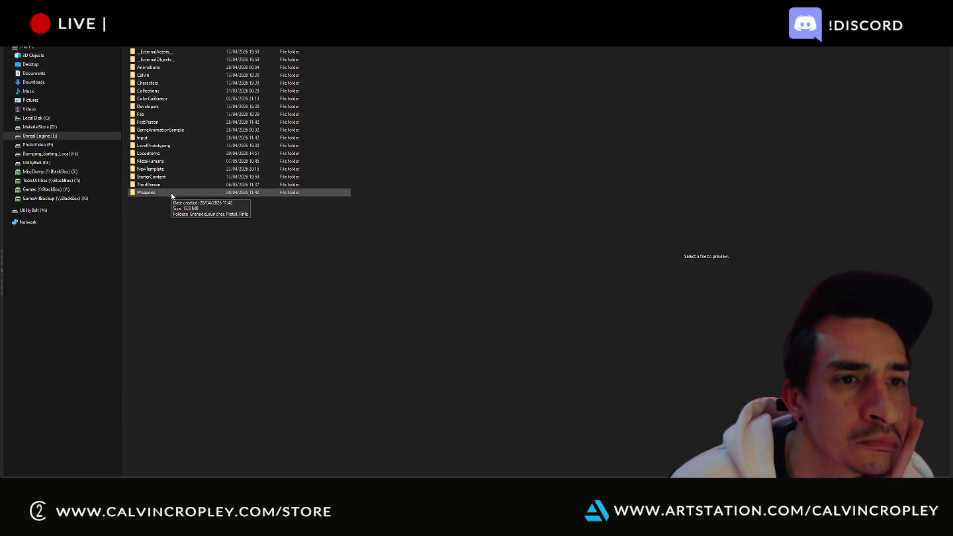
double_click(159, 161)
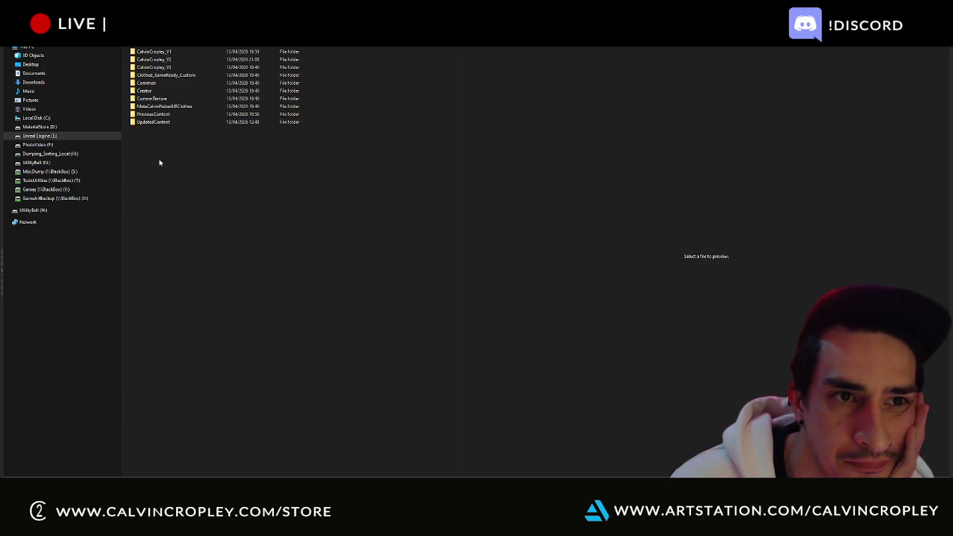
left_click(175, 67)
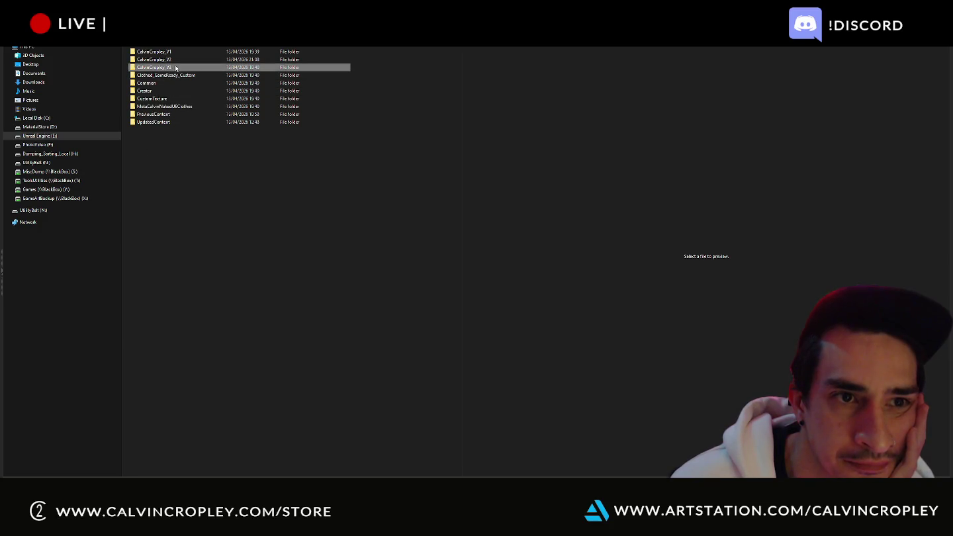
left_click(168, 100)
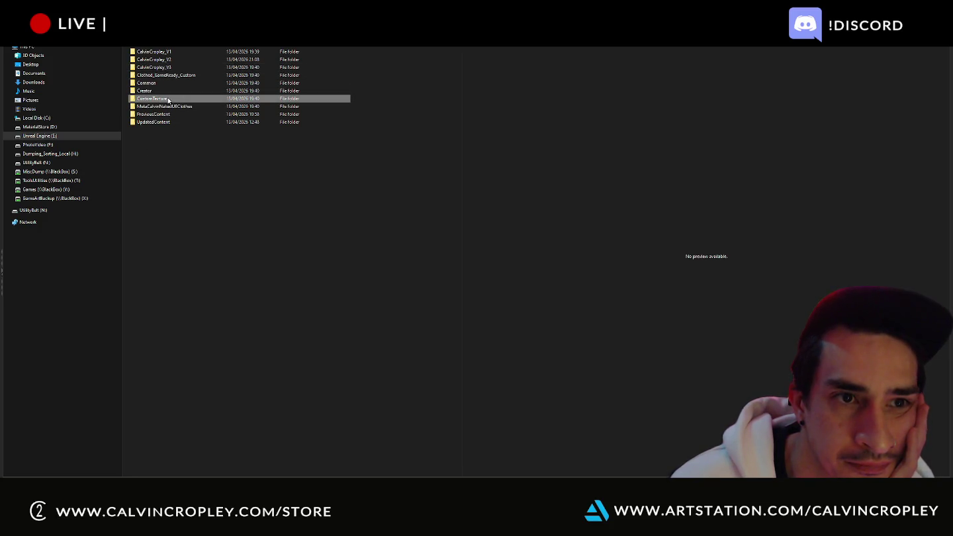
double_click(169, 99)
double_click(160, 84)
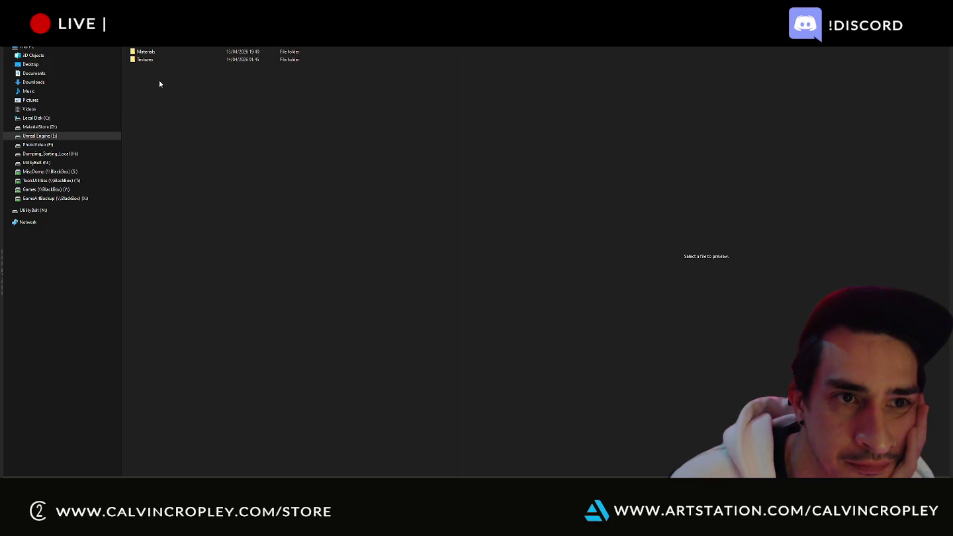
- Check the Updater folder, then step back up to the folder containing 2026
left_click(154, 53)
double_click(154, 53)
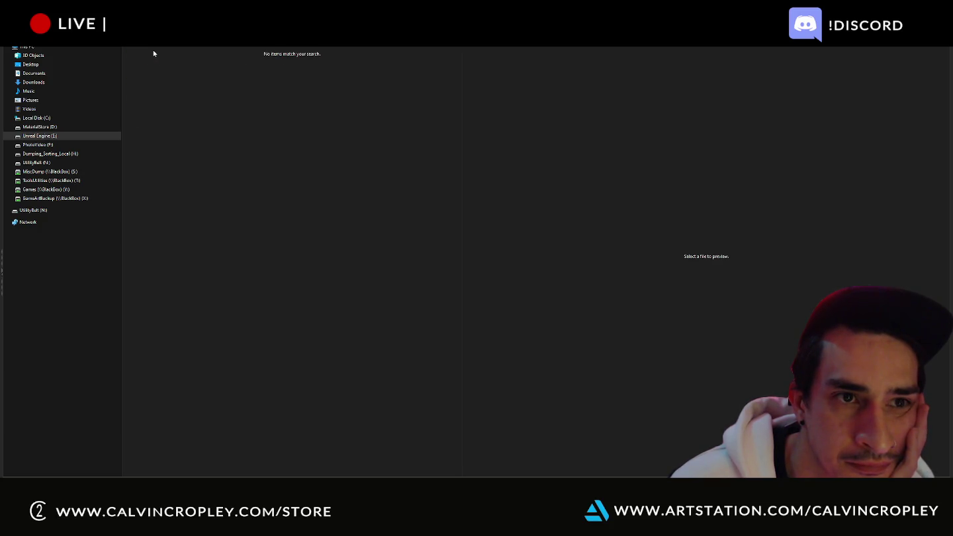
key("alt+Left")
key("alt+Left")
key("alt+Left")
key("alt+Left")
key("alt+Left")
key("alt+Left")
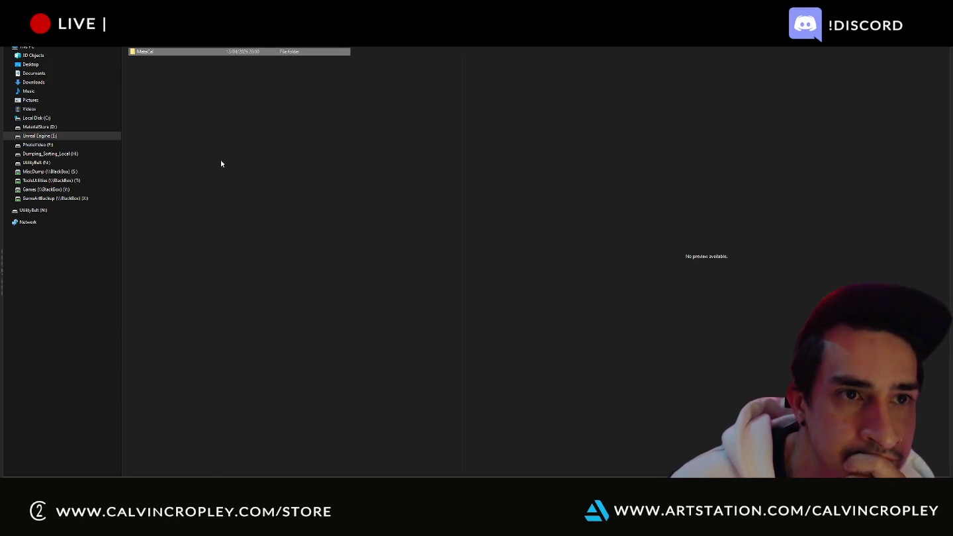
key("alt+Left")
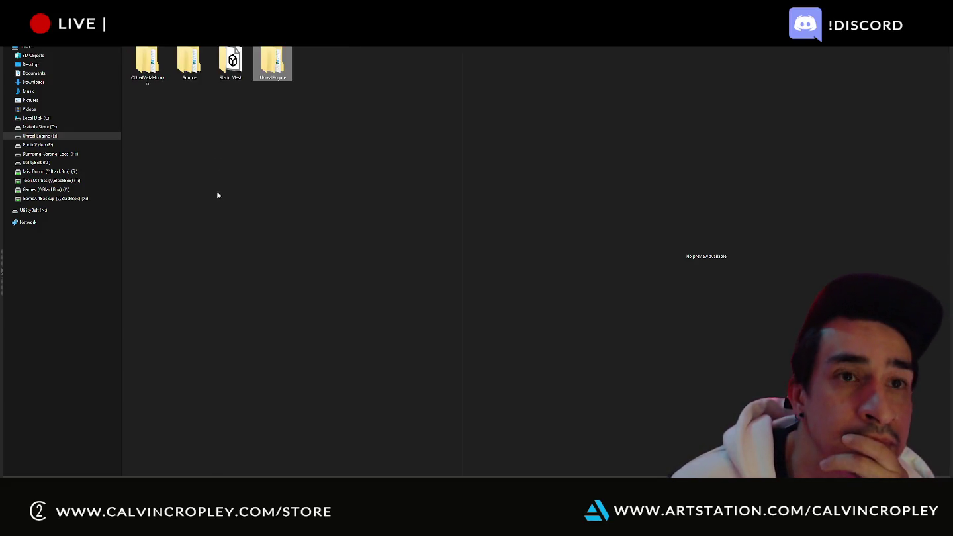
key("alt+Left")
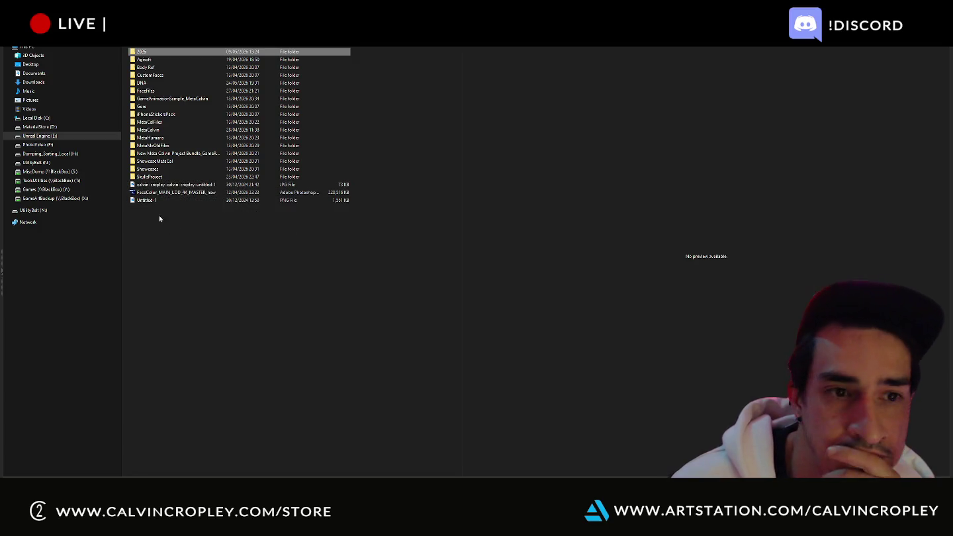
- Preview the Untitled-1 and calvin-cropley images, peek into FaceFiles, then cancel the browser
left_click(151, 202)
left_click(157, 188)
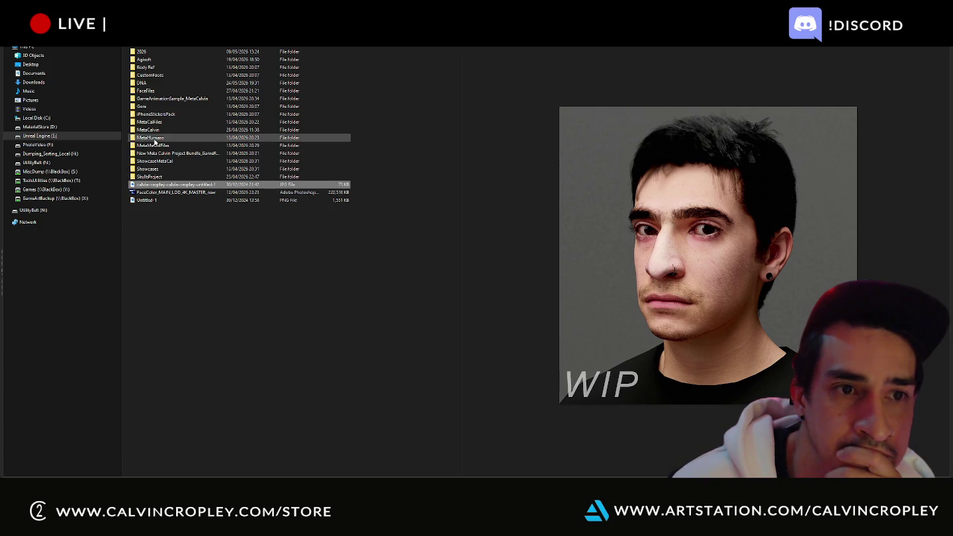
double_click(156, 90)
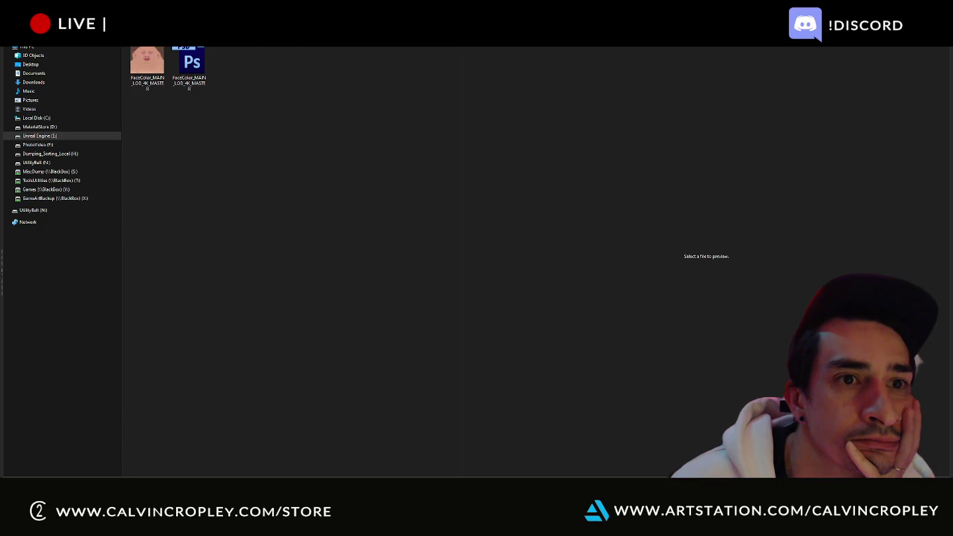
key("alt+Left")
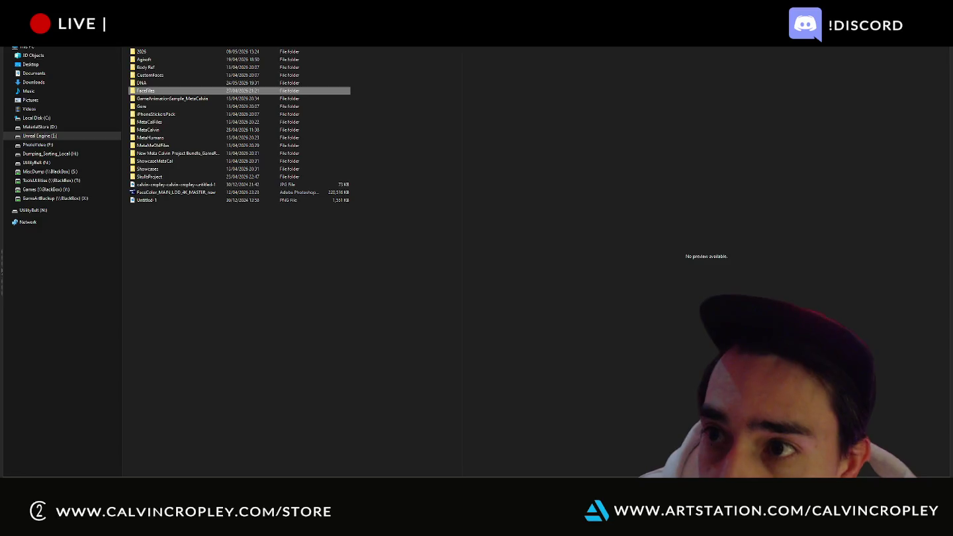
key("Escape")
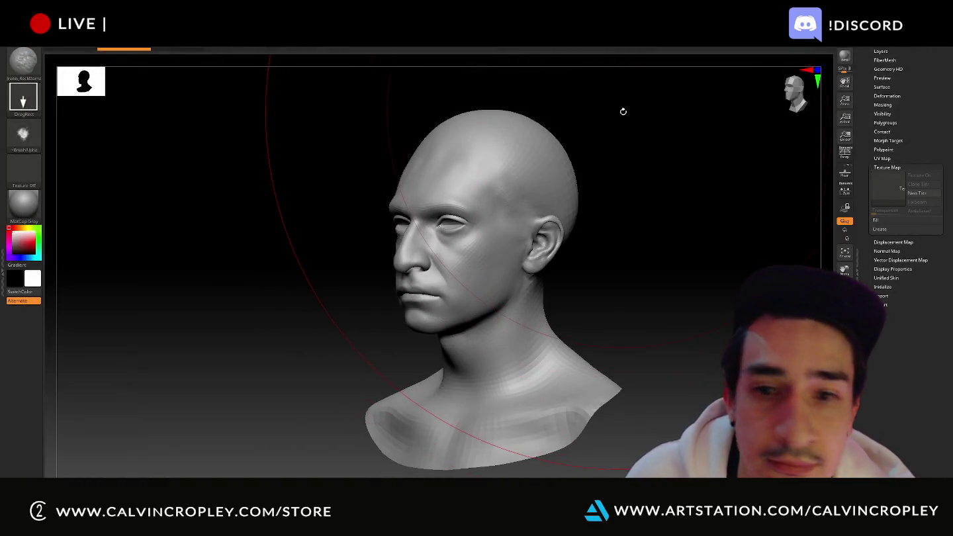
key("super")
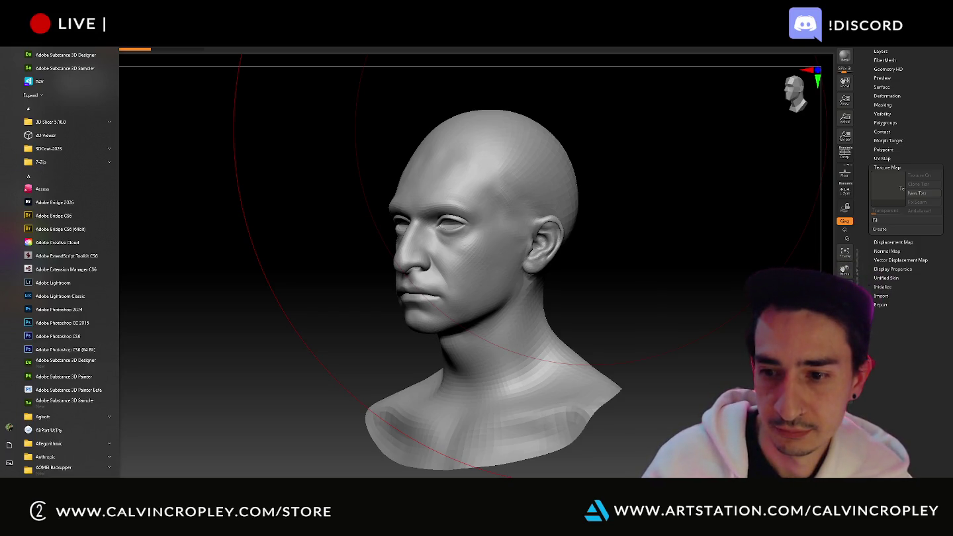
key("Escape")
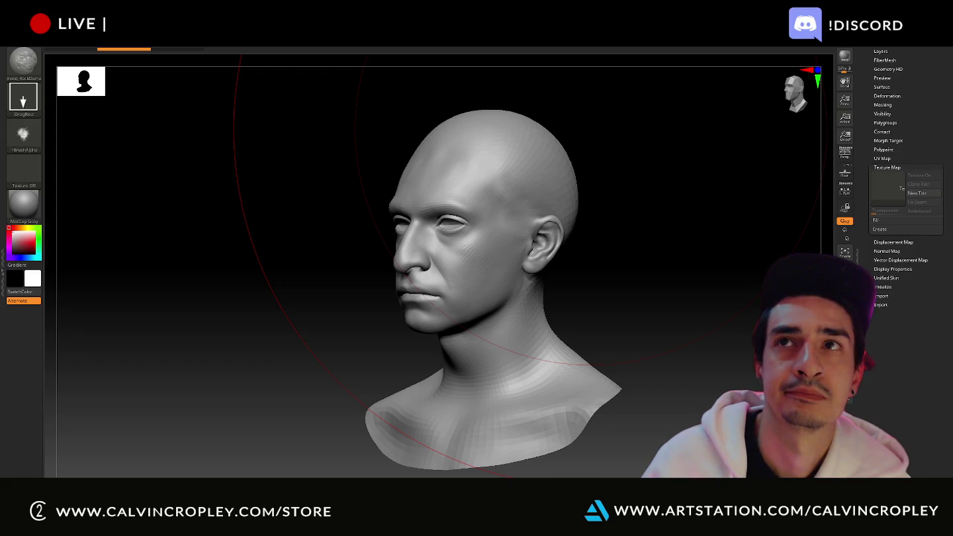
key("alt+Tab")
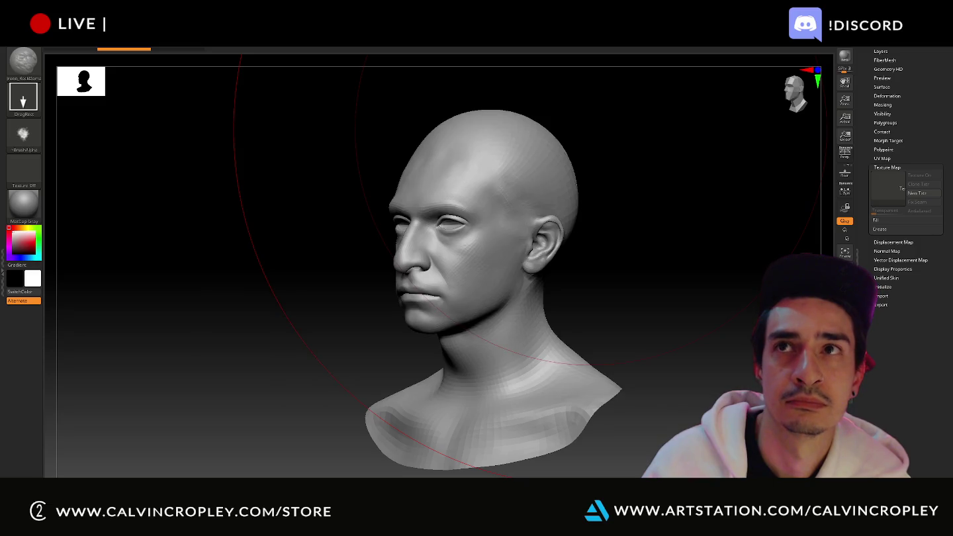
key("alt+Tab")
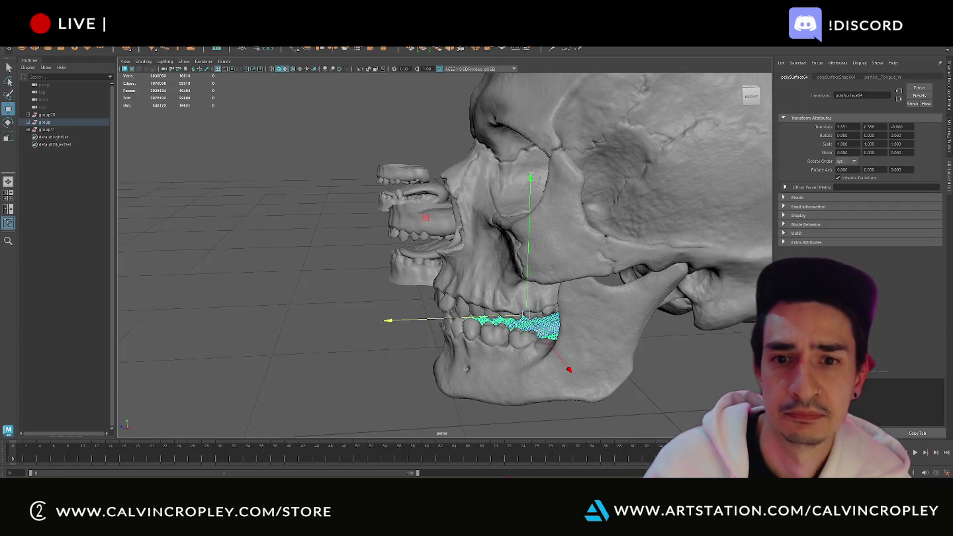
- Open the FaceColor PNG from MetaCalCleanup\Photoshop in the image viewer
key("alt+Tab")
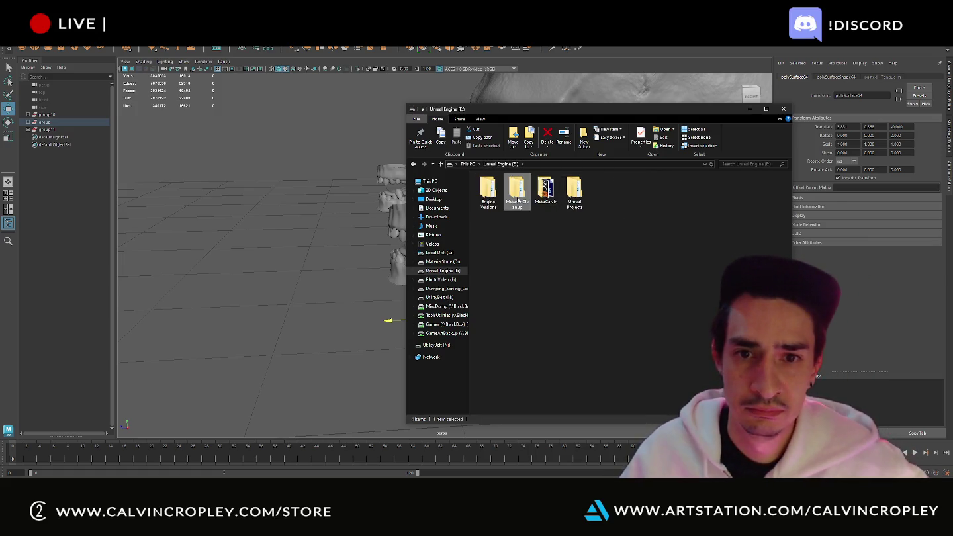
double_click(517, 196)
double_click(517, 195)
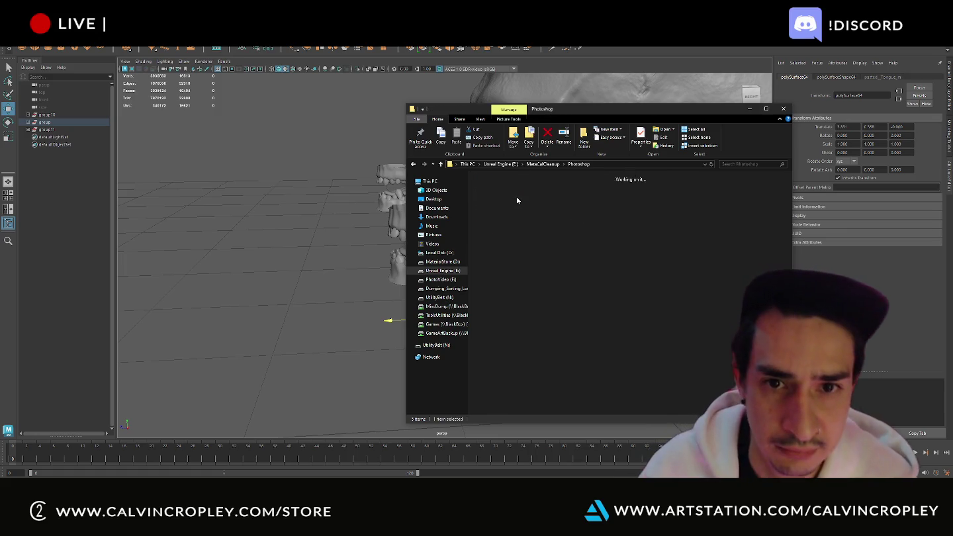
mouse_move(494, 196)
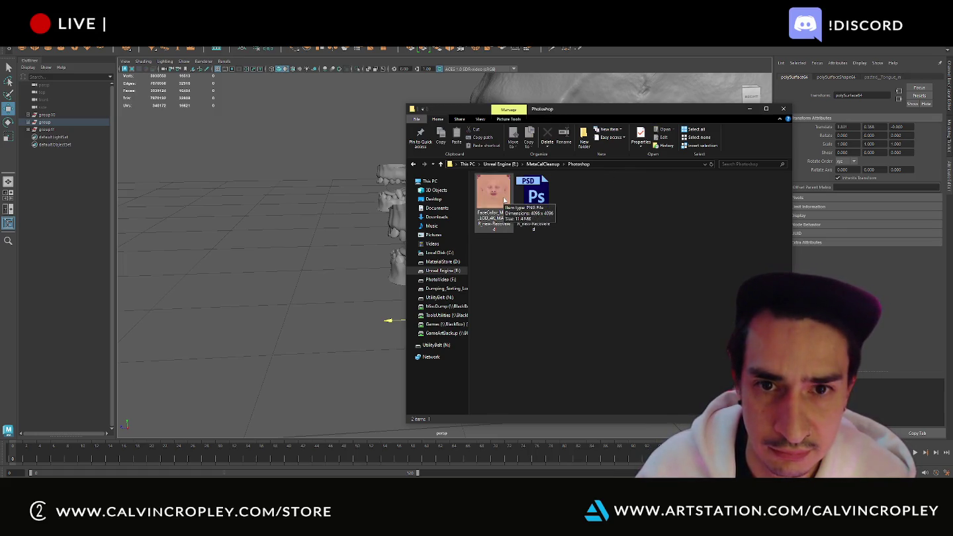
left_click(504, 200)
double_click(504, 201)
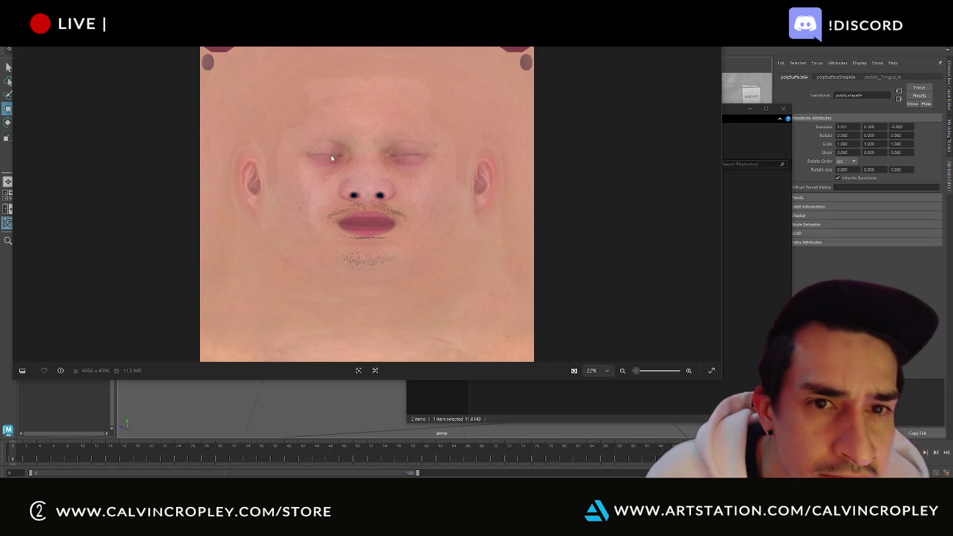
- Zoom into the FaceColor texture, close Photos, and return to the MetaCalCleanup folder
scroll(331, 155, "up", 3)
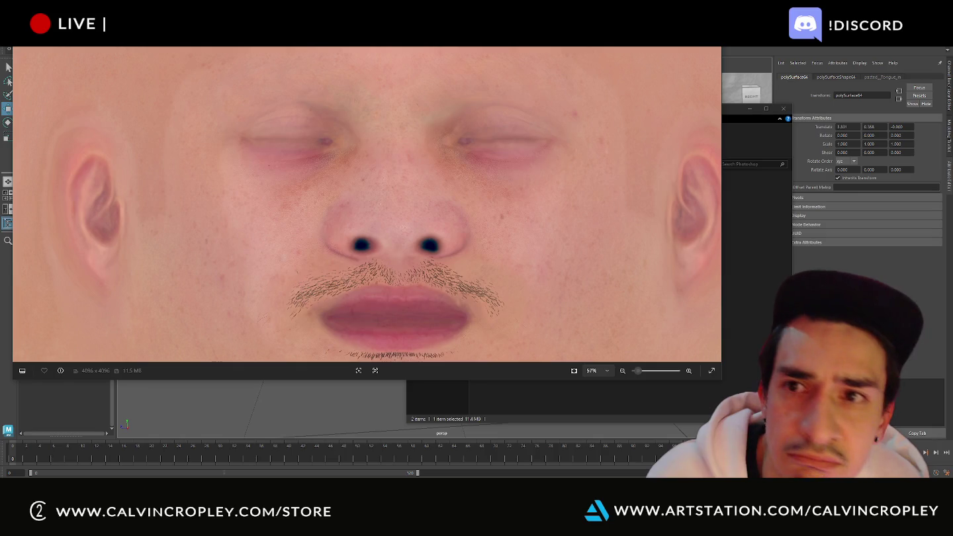
key("Escape")
key("BackSpace")
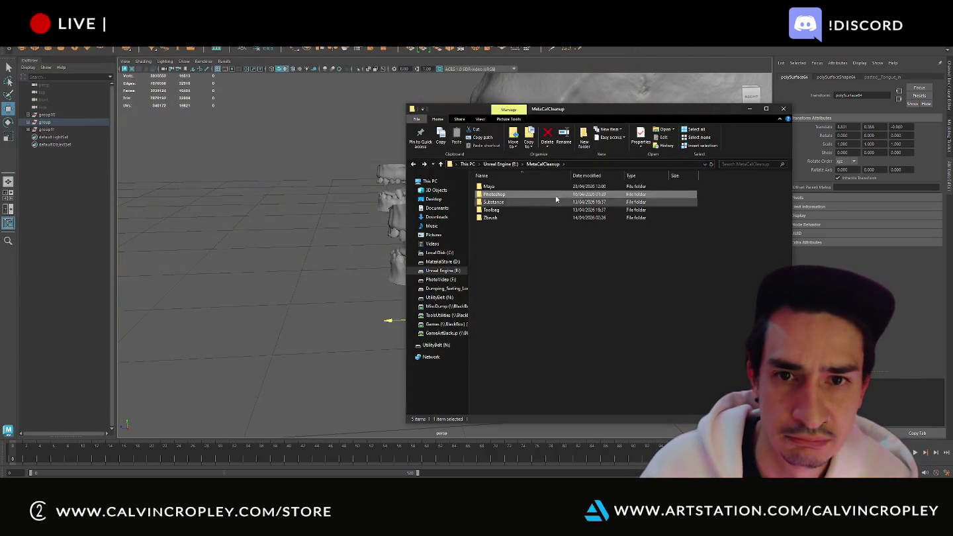
- Browse E: via Unreal Projects, then into MetaCalvin\2026\UnrealEngine\MetaCal, selecting MyProject
left_click(504, 164)
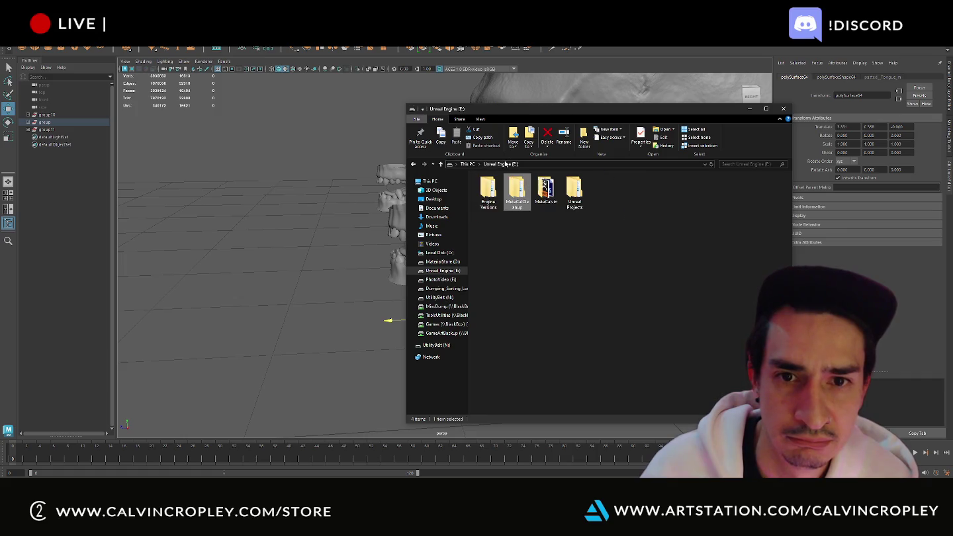
double_click(574, 193)
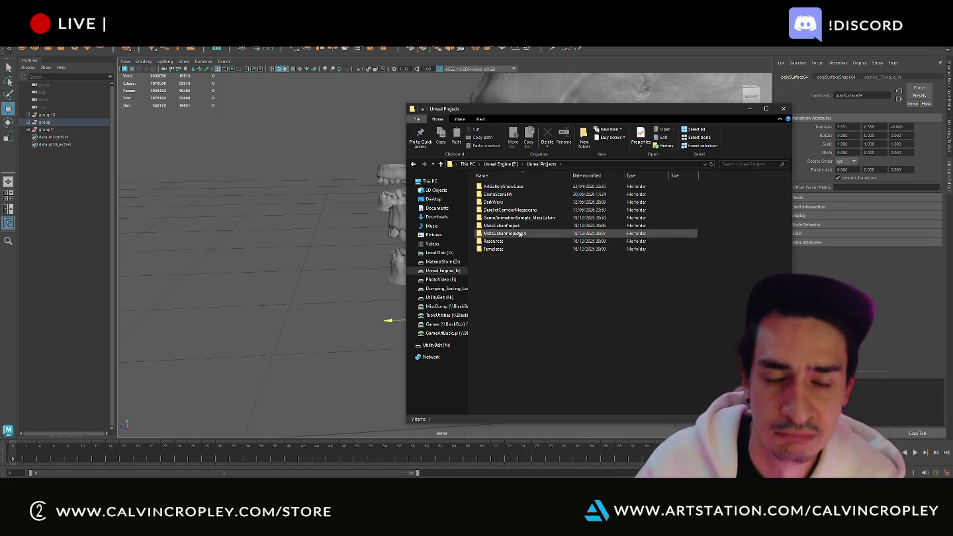
left_click(503, 164)
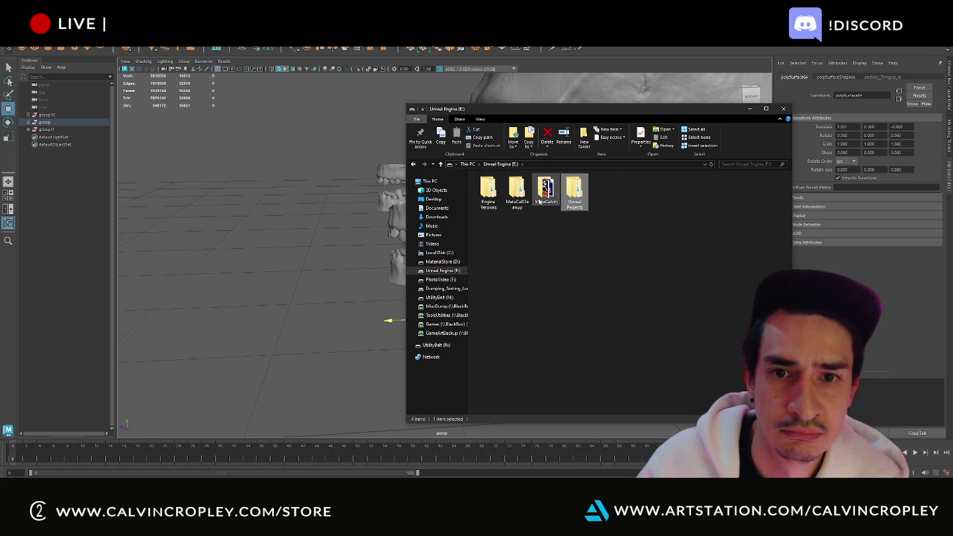
left_click(488, 190)
double_click(546, 192)
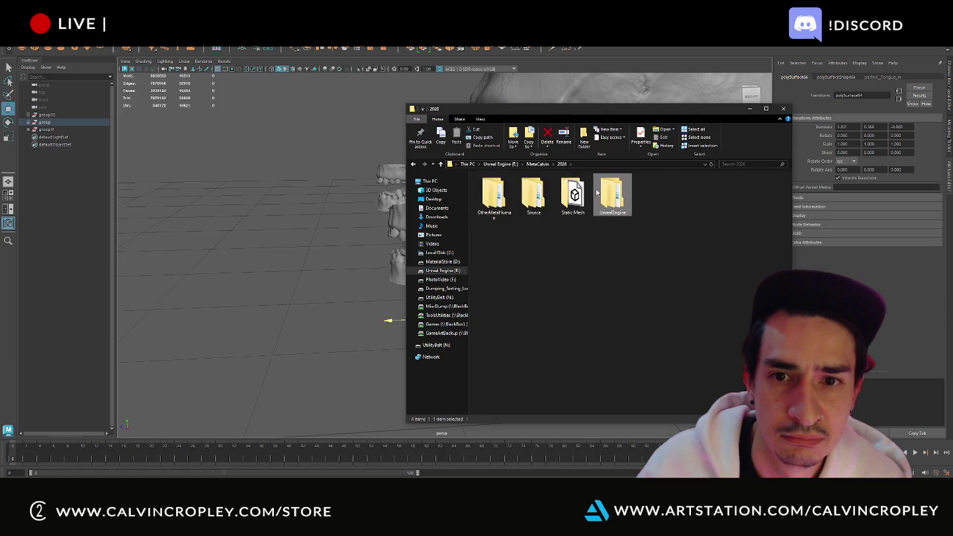
double_click(599, 191)
double_click(551, 187)
double_click(523, 225)
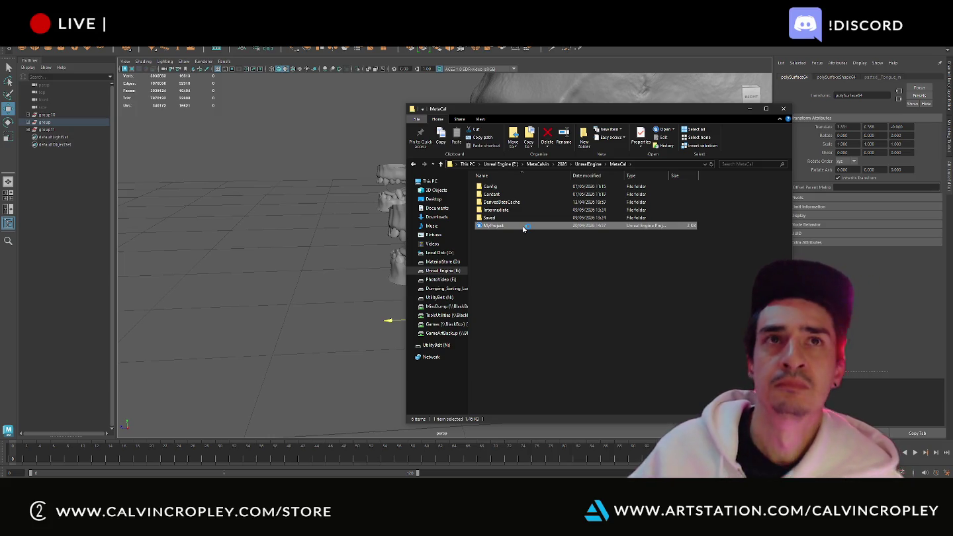
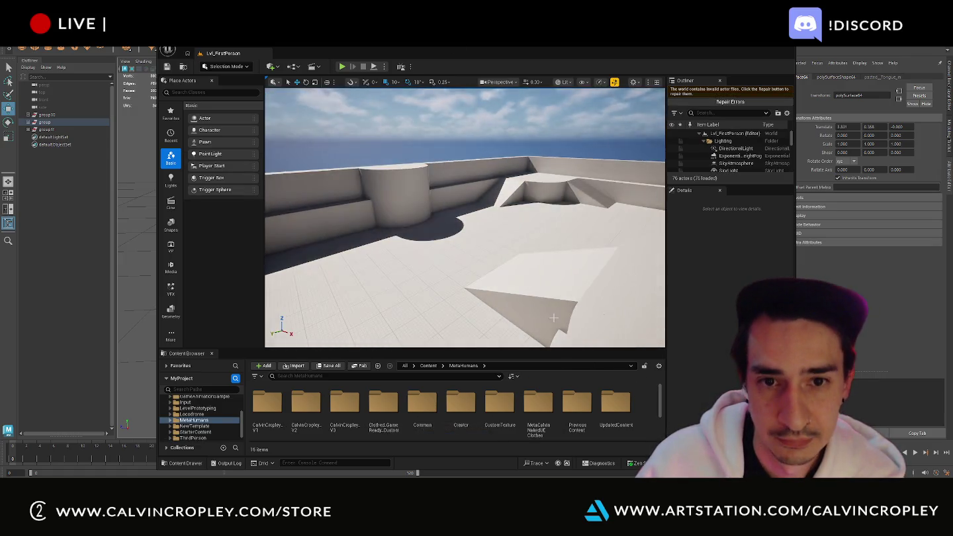
- Open the V5 custom-texture MetaHuman from the CustomTexture folder and let it load to 100%
left_click(499, 414)
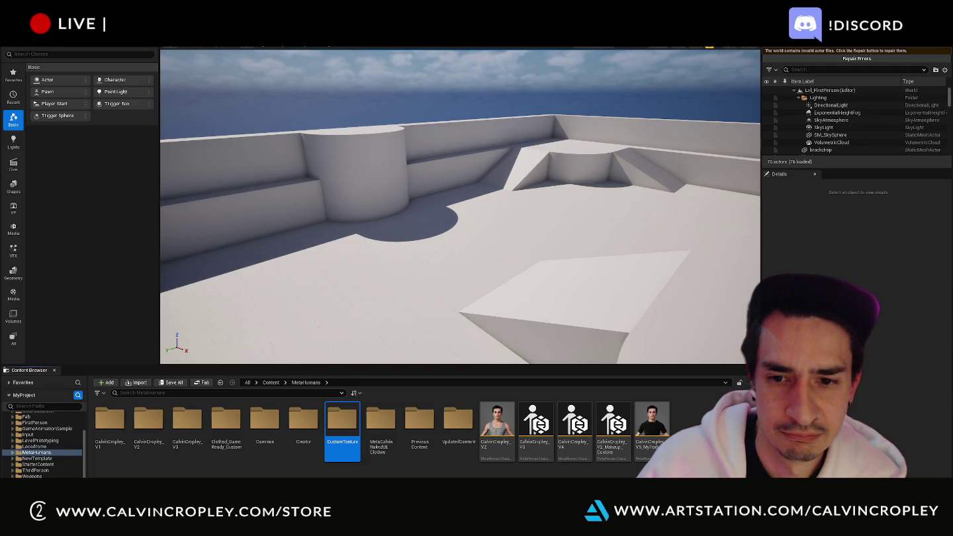
left_click(656, 427)
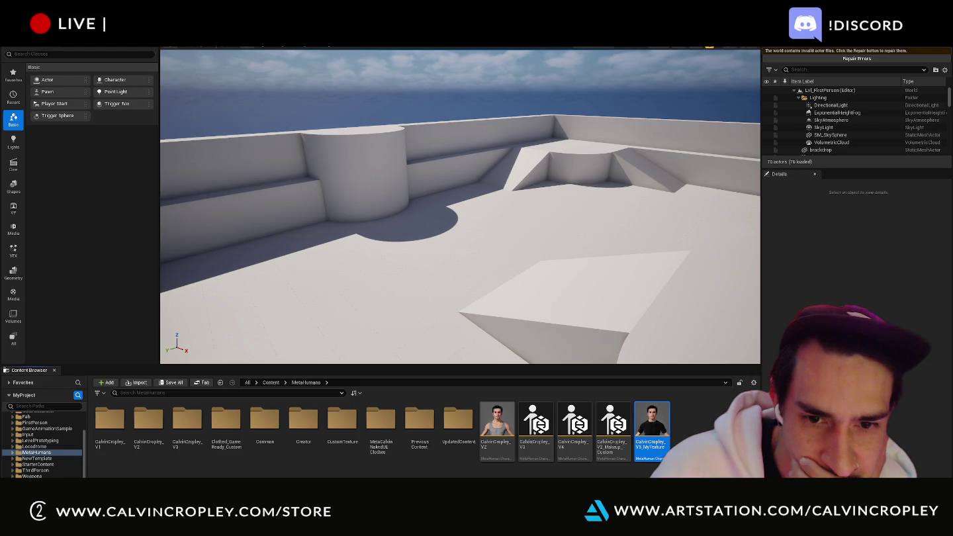
double_click(658, 428)
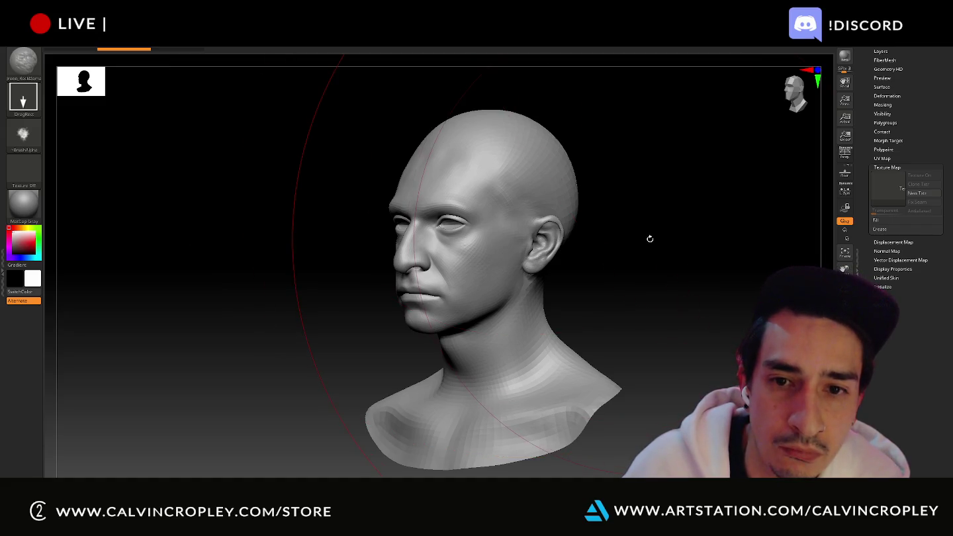
key("alt+Tab")
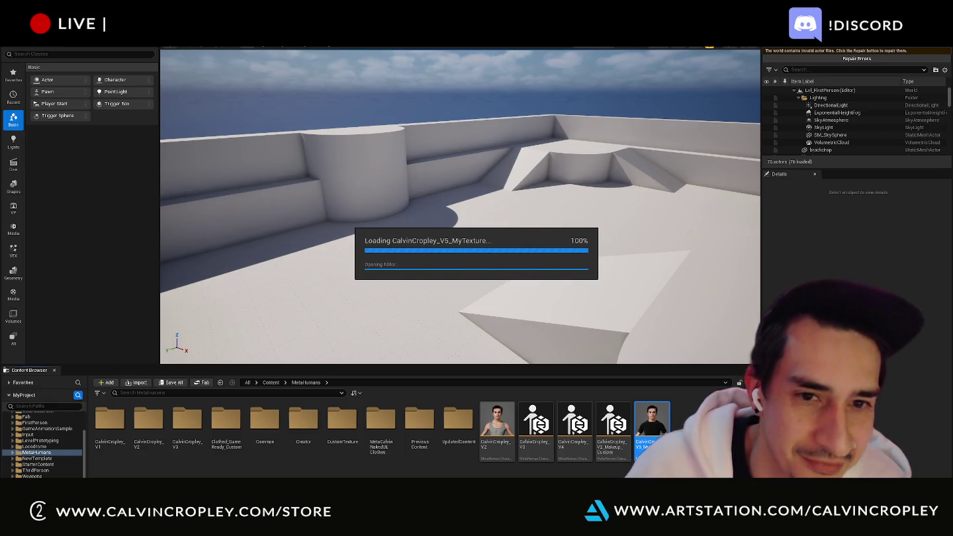
key("alt+Tab")
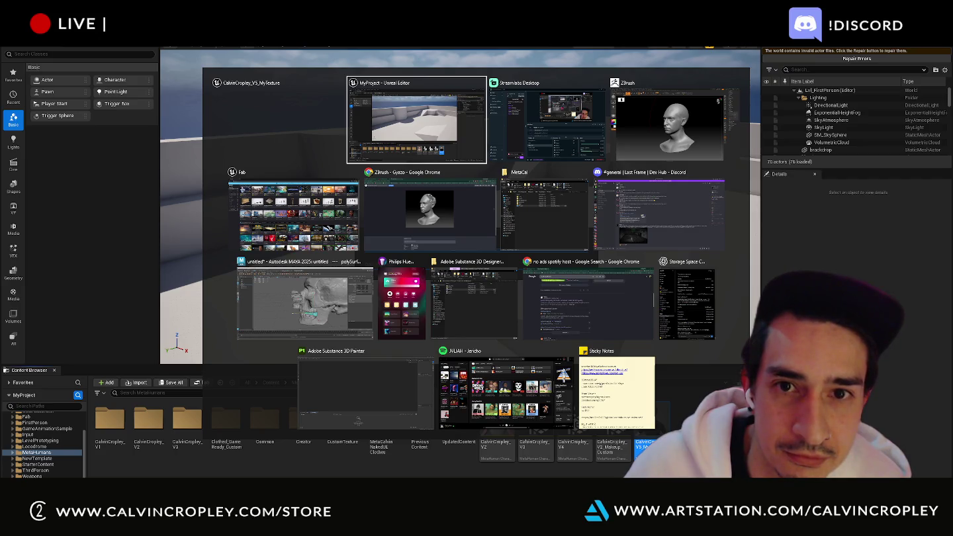
- Open the V5 MyTexture MetaHuman character editor and maximize it to fill the screen
key("alt+Tab")
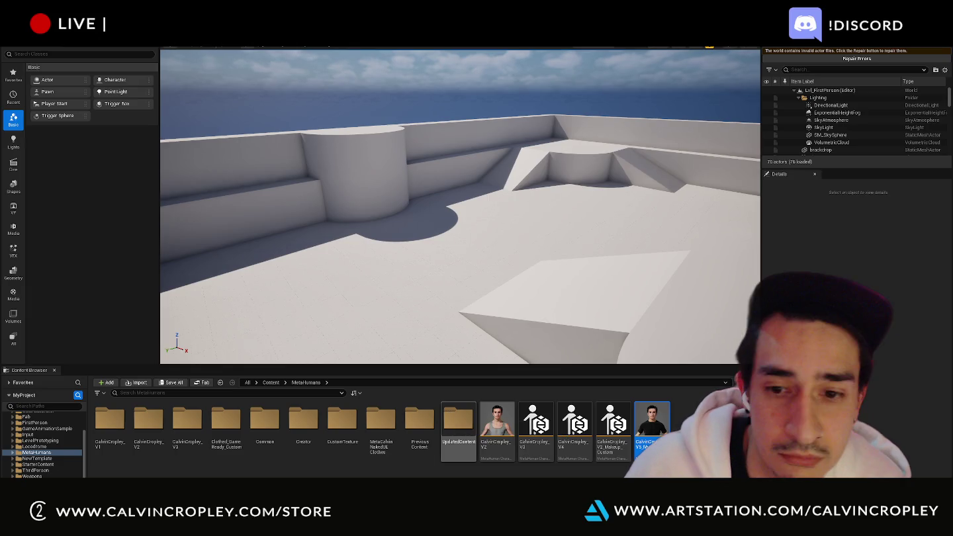
double_click(652, 424)
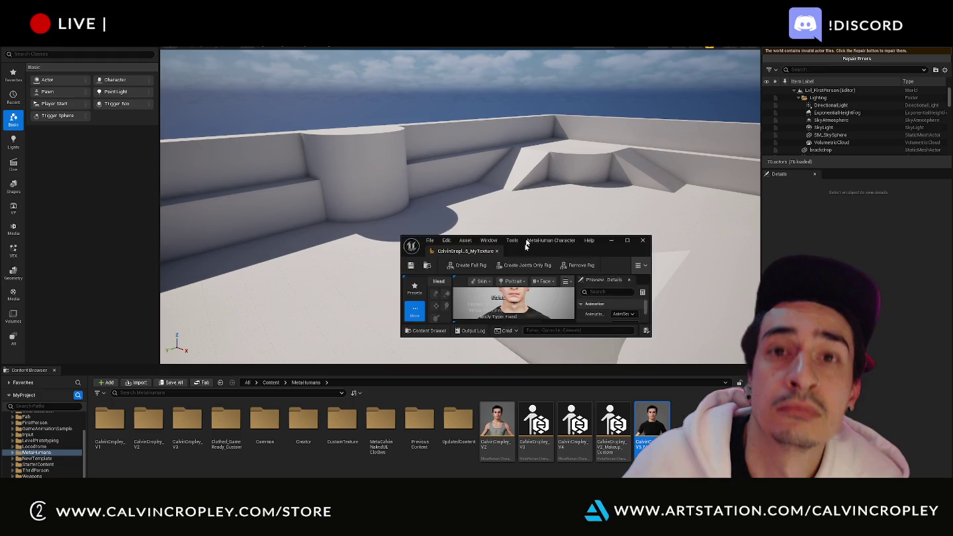
left_click(606, 235)
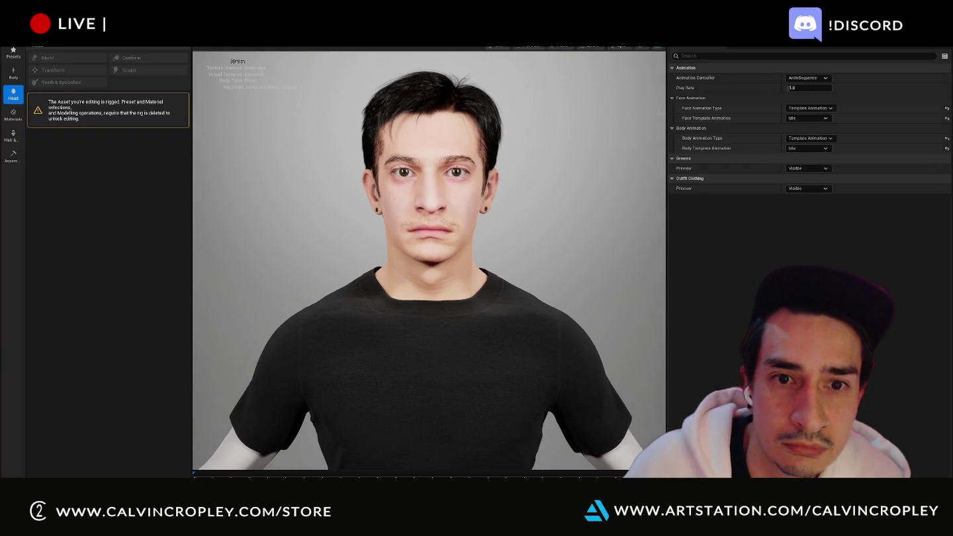
- Orbit the viewport to a three-quarter view of the character's face
left_click_drag(292, 130, 344, 129)
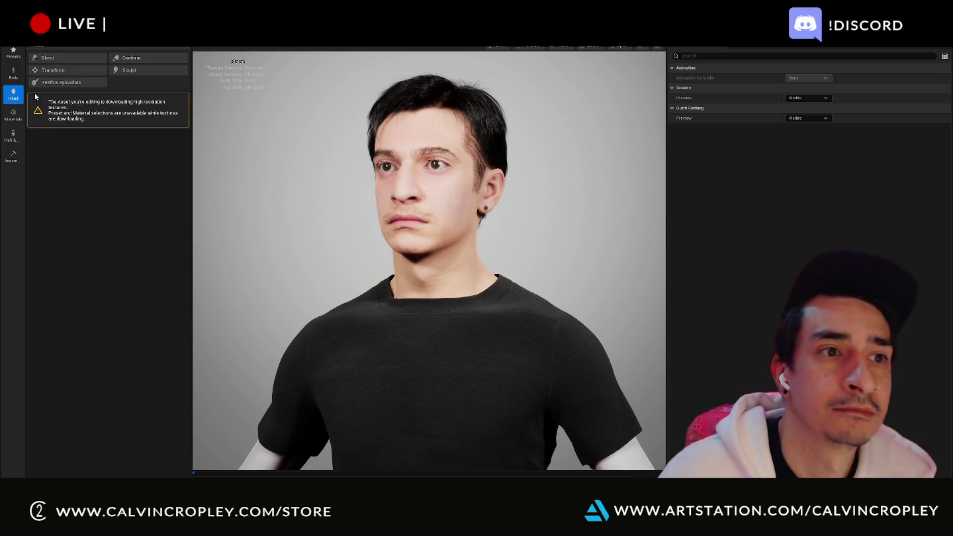
- Raise the material texture source resolution to 8k and wait for the high-res textures
left_click(14, 114)
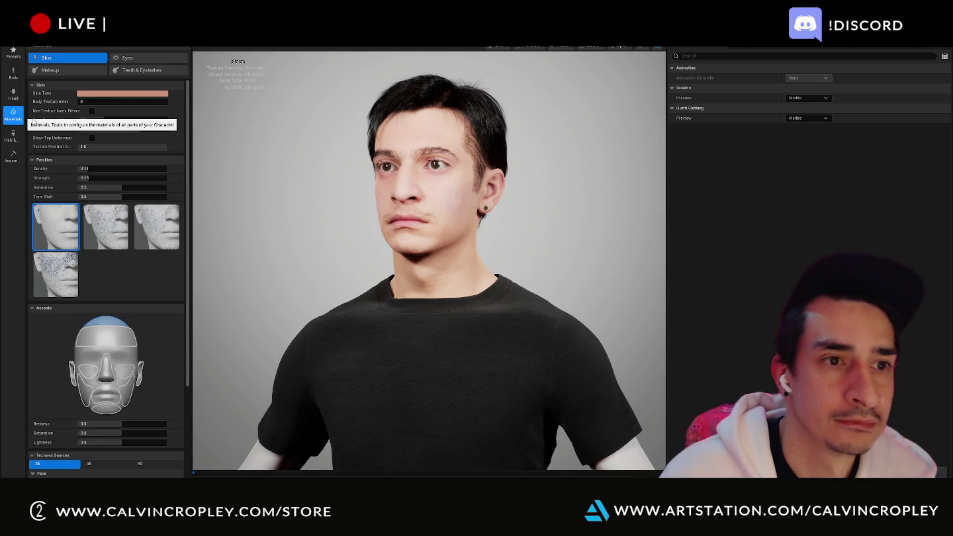
scroll(152, 416, "down", 1)
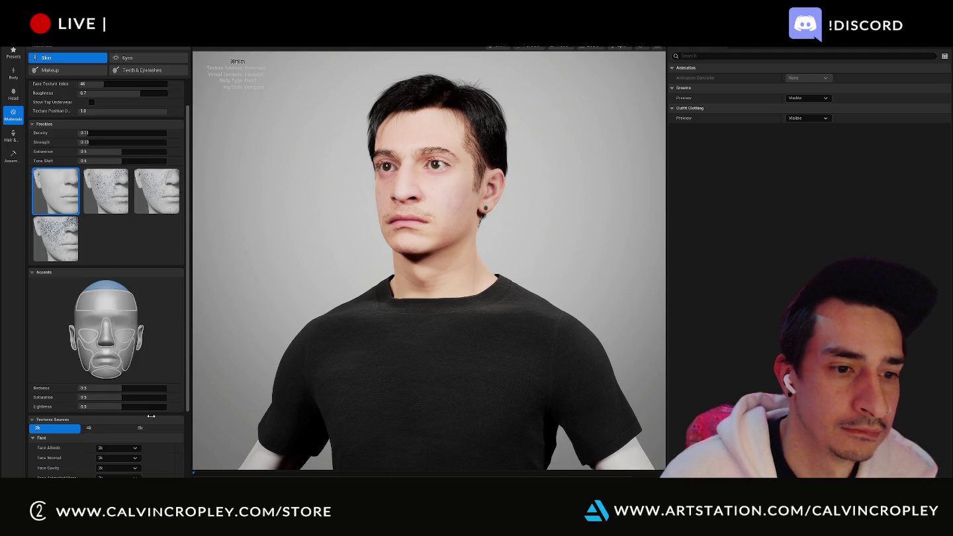
left_click(152, 428)
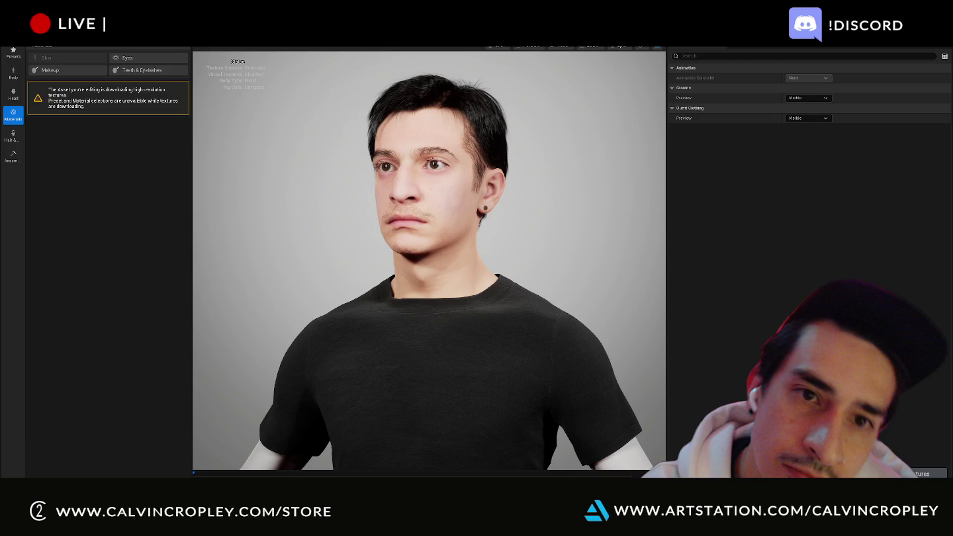
scroll(485, 187, "up", 5)
- Inspect the ear and nose profile up close, then set the export quality to High
left_click_drag(486, 188, 411, 188)
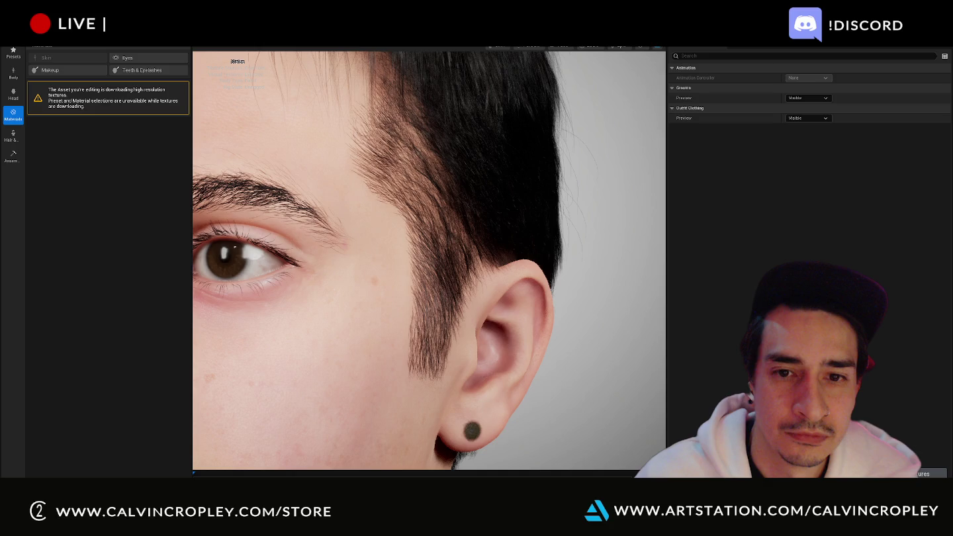
left_click_drag(410, 188, 502, 187)
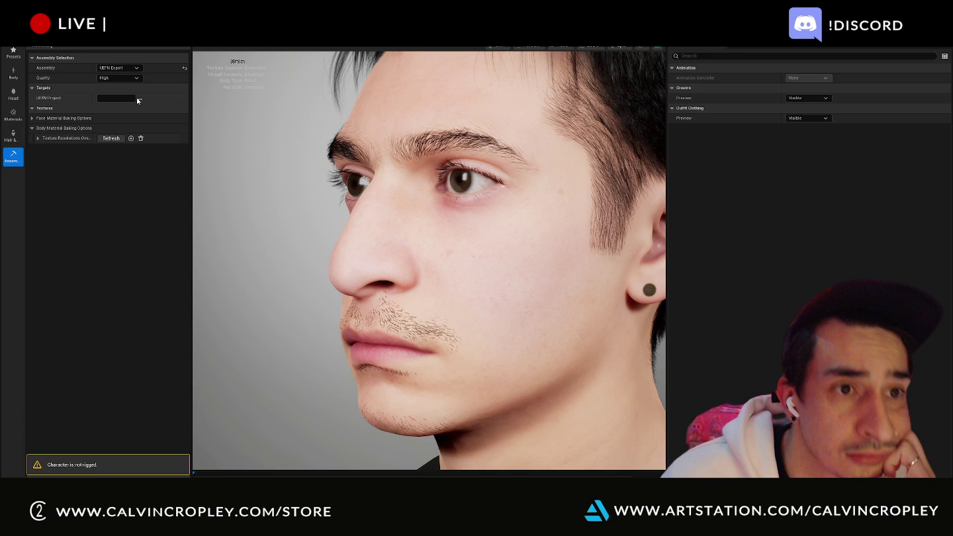
left_click(137, 78)
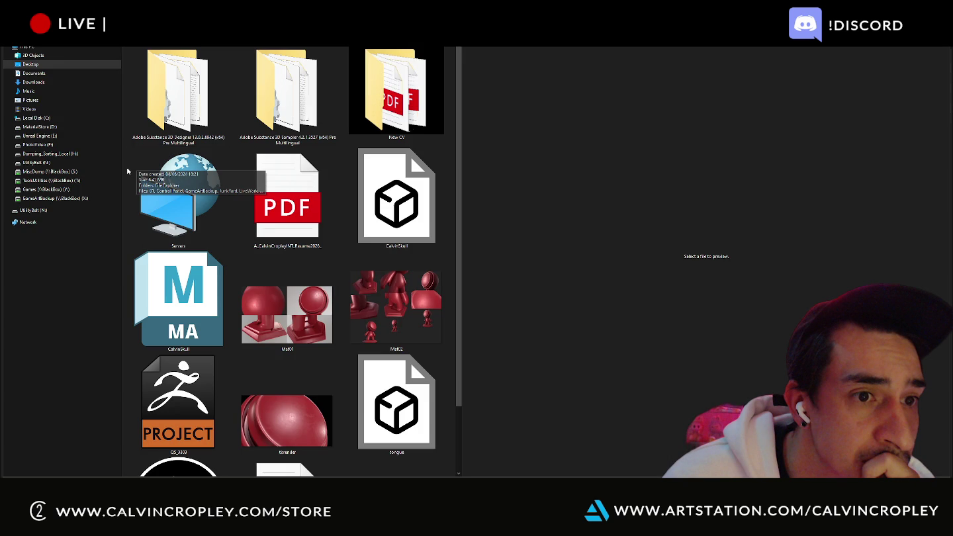
scroll(128, 171, "down", 1)
right_click(383, 307)
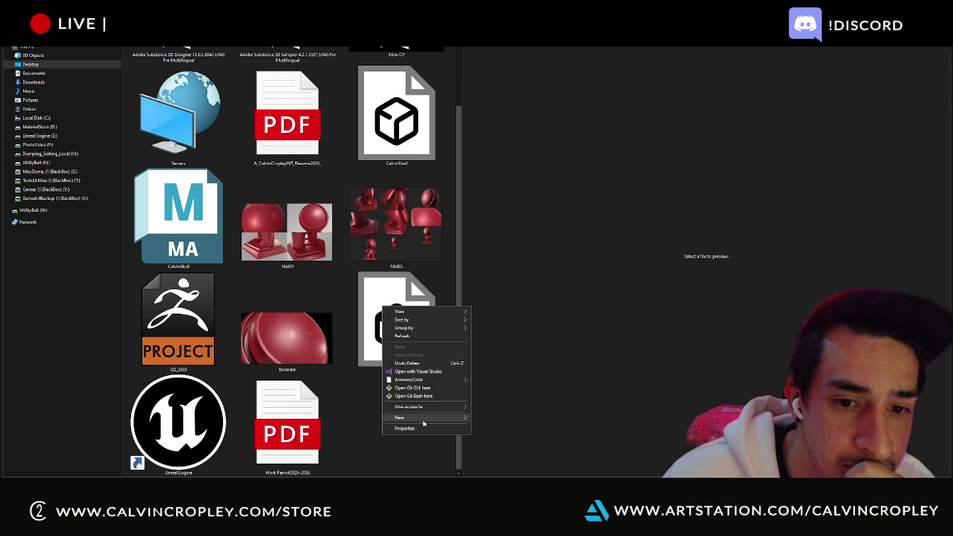
- Create a new folder on the desktop for the export
left_click(494, 418)
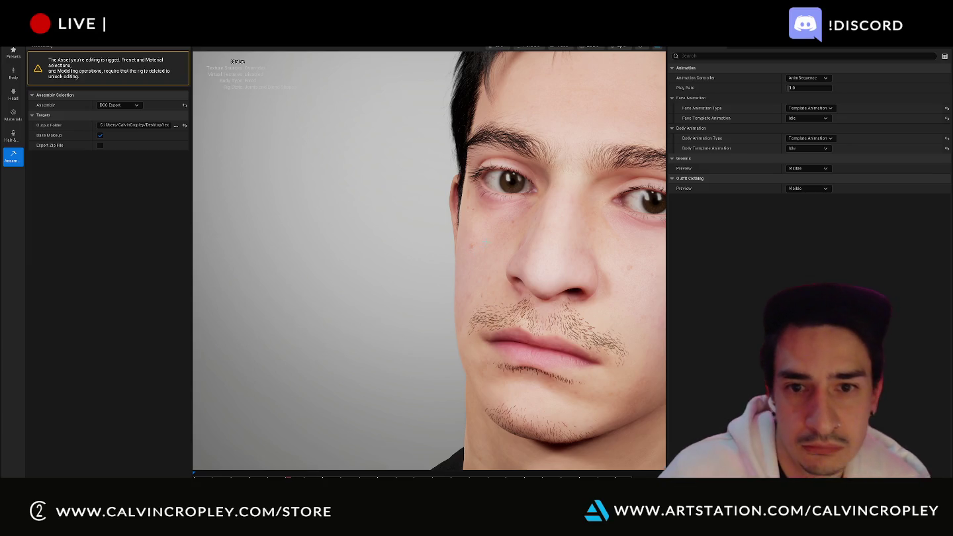
- Rotate the viewport light rig so the nose and cheek are shaded from one side
scroll(594, 229, "up", 3)
left_click_drag(594, 229, 503, 232)
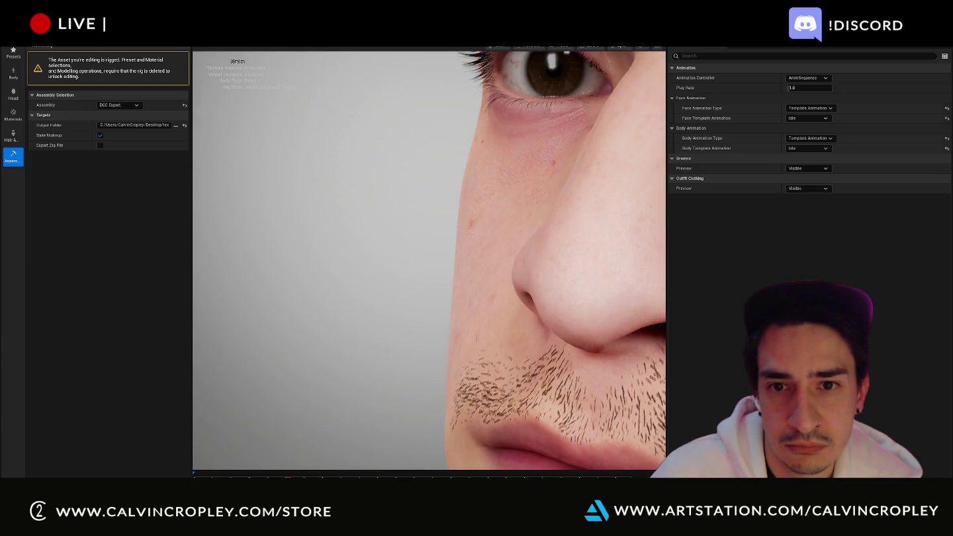
left_click_drag(570, 133, 609, 58)
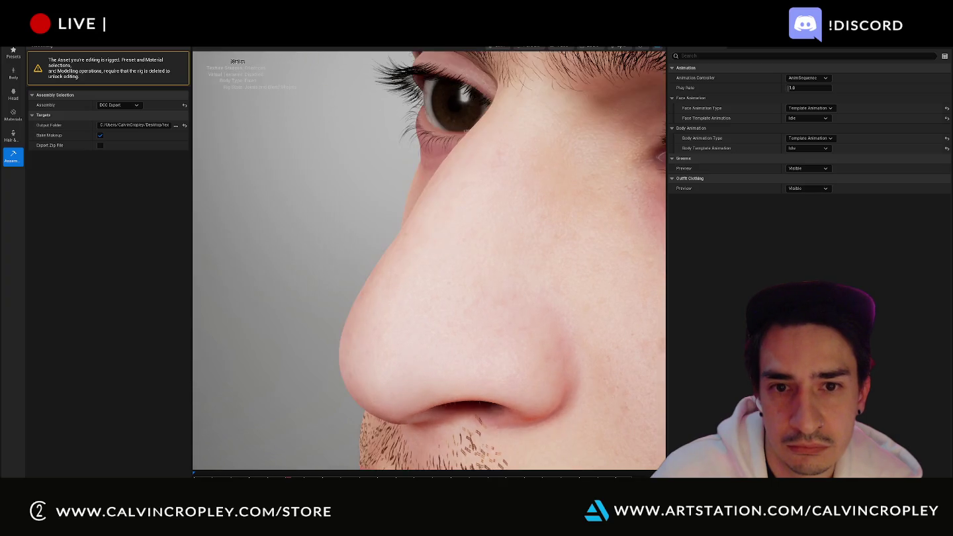
left_click(539, 48)
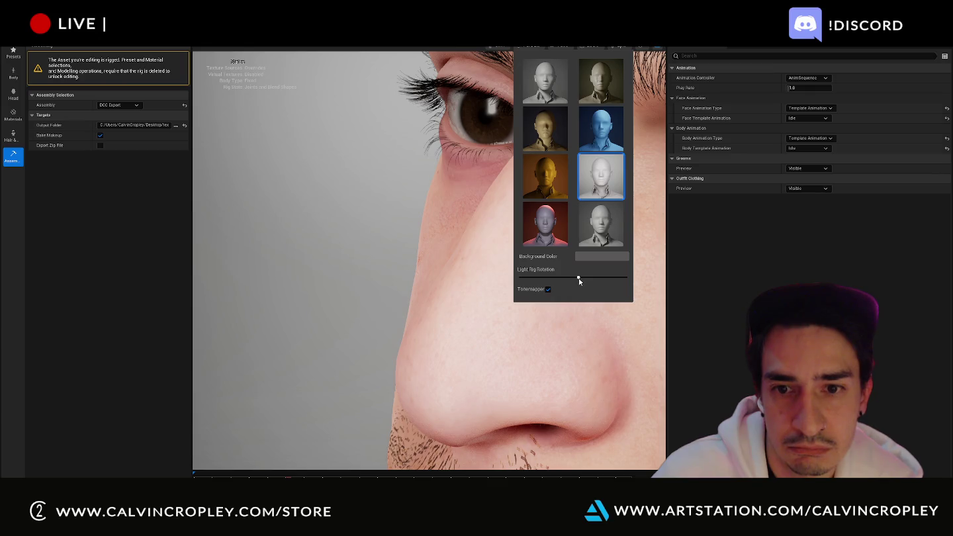
left_click_drag(579, 278, 590, 279)
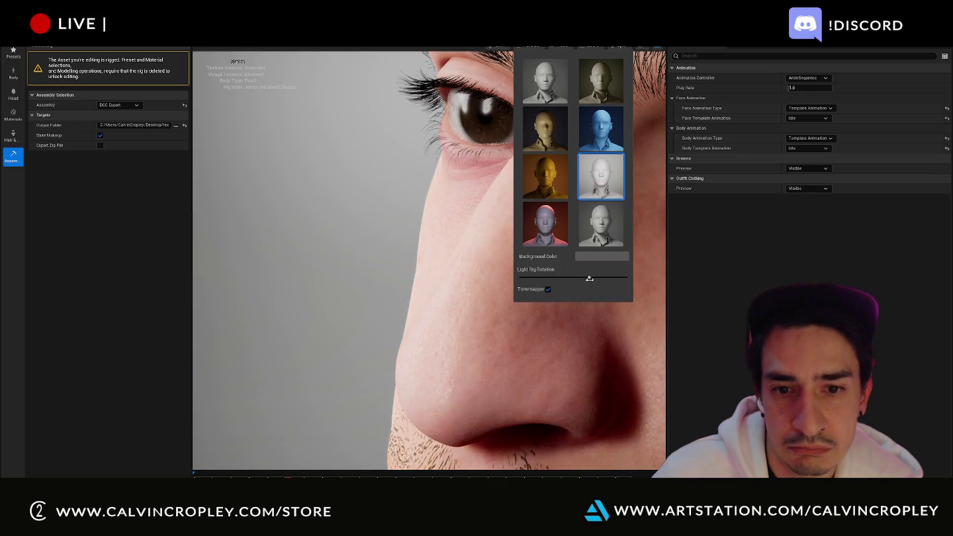
left_click_drag(589, 279, 594, 278)
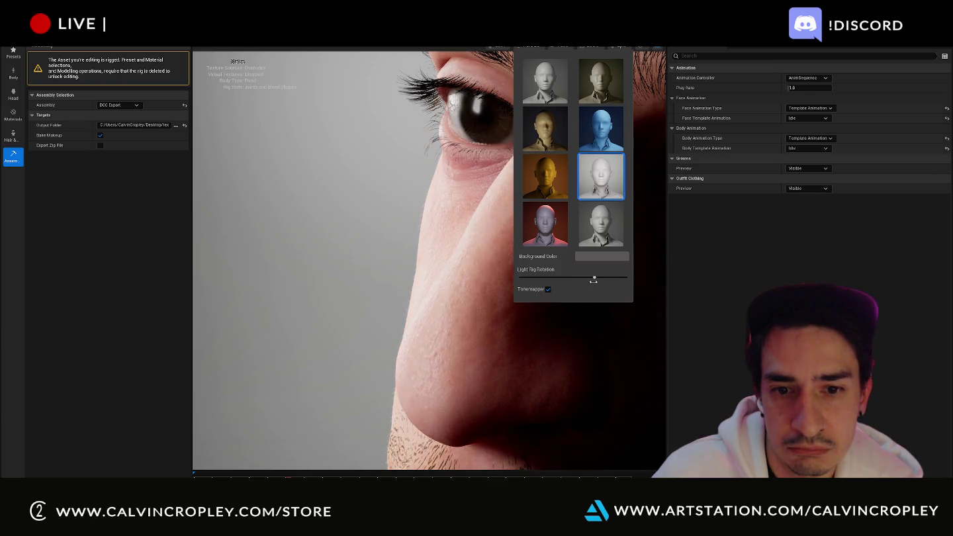
left_click(513, 264)
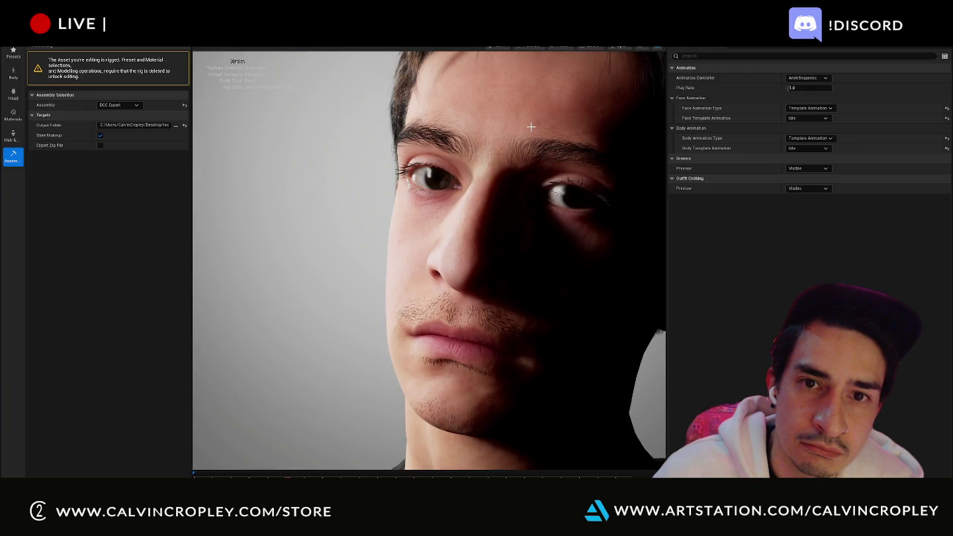
- Turn on tonemapping and swing the light rig rotation to its minimum, then view Hair & Groom
left_click_drag(531, 127, 552, 111)
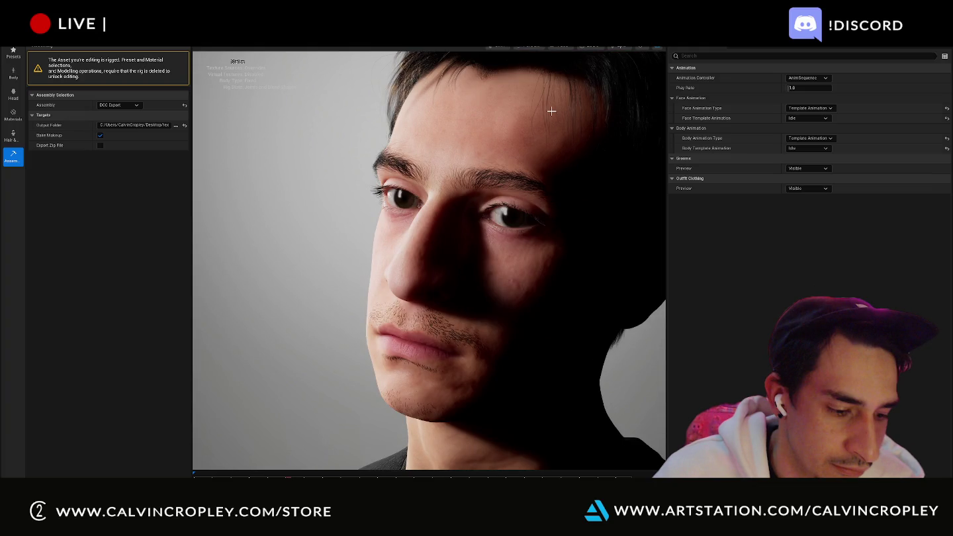
left_click(529, 46)
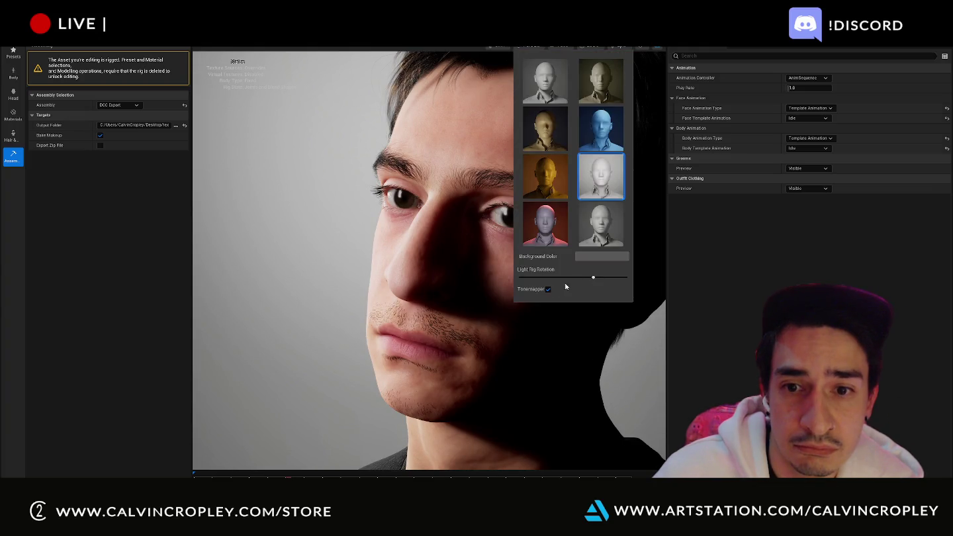
left_click(548, 290)
left_click(548, 289)
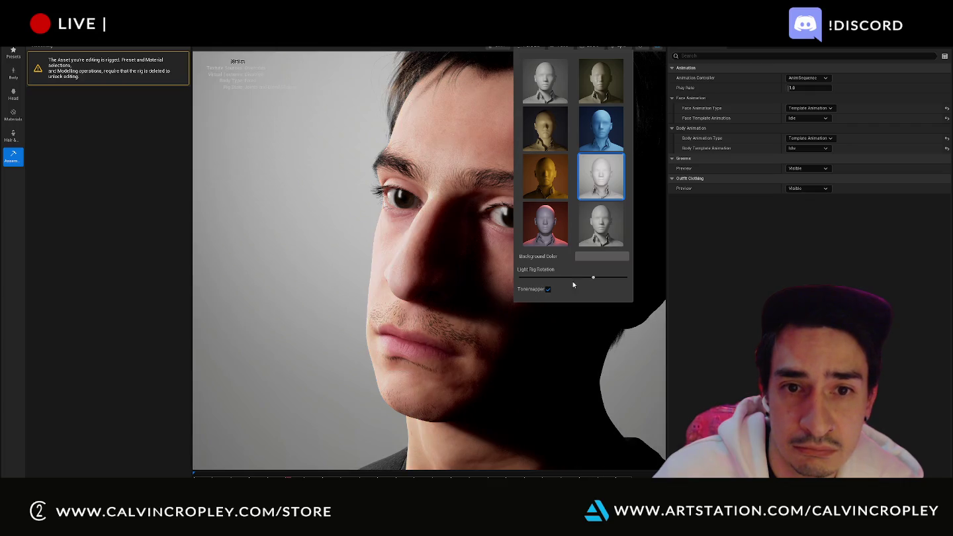
left_click_drag(587, 278, 517, 278)
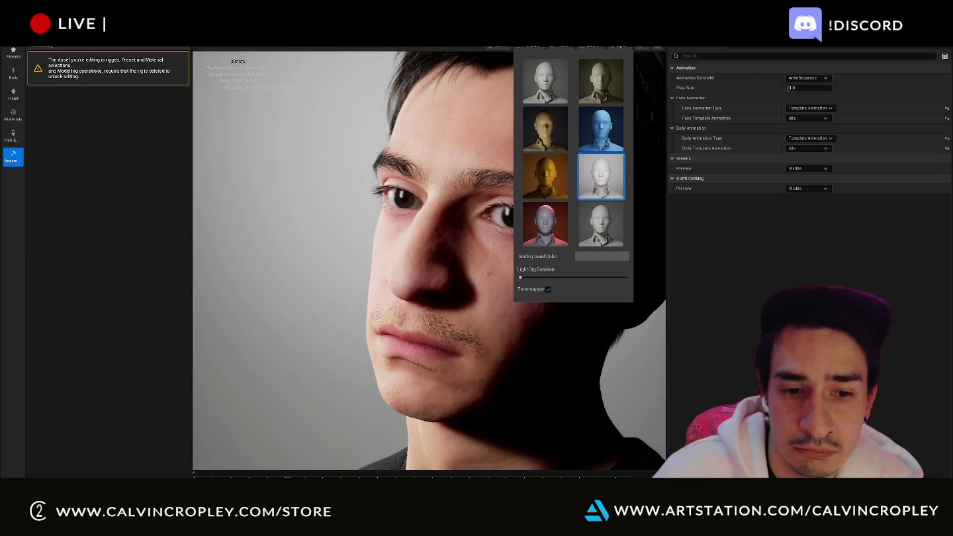
left_click(507, 279)
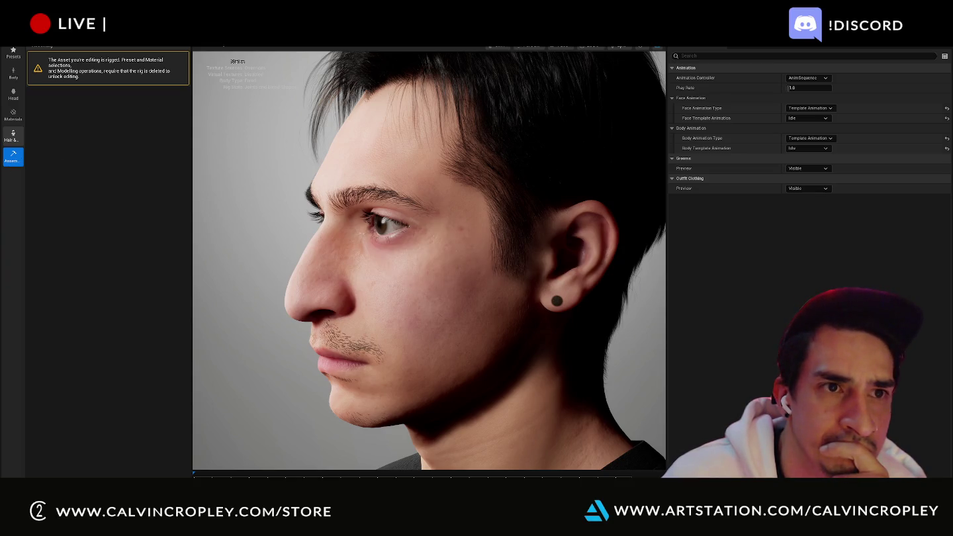
left_click(12, 135)
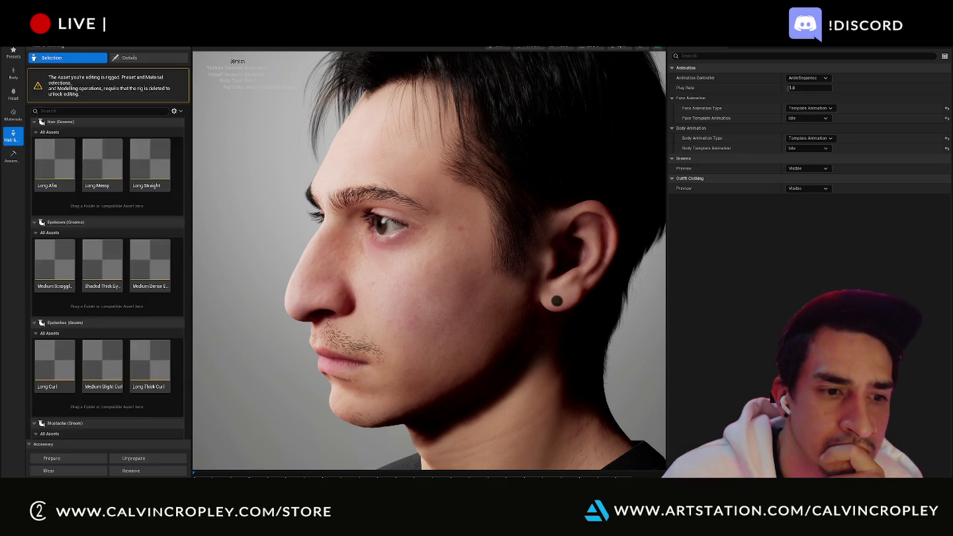
- Return to the Assembly settings showing DCC Export with its output folder
left_click(14, 160)
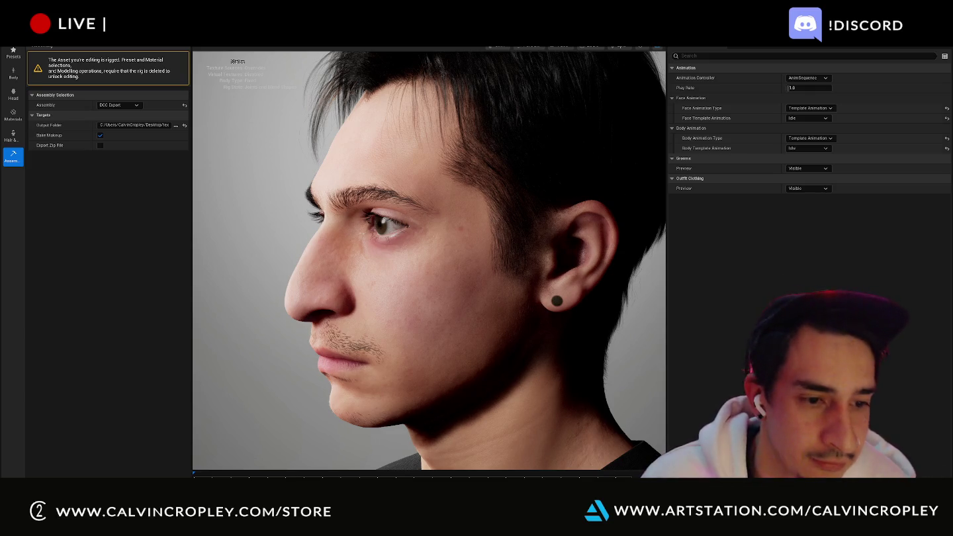
- Browse to Desktop > texturesonly > MyTexture export > Maps, then switch to ZBrush
left_click(436, 199)
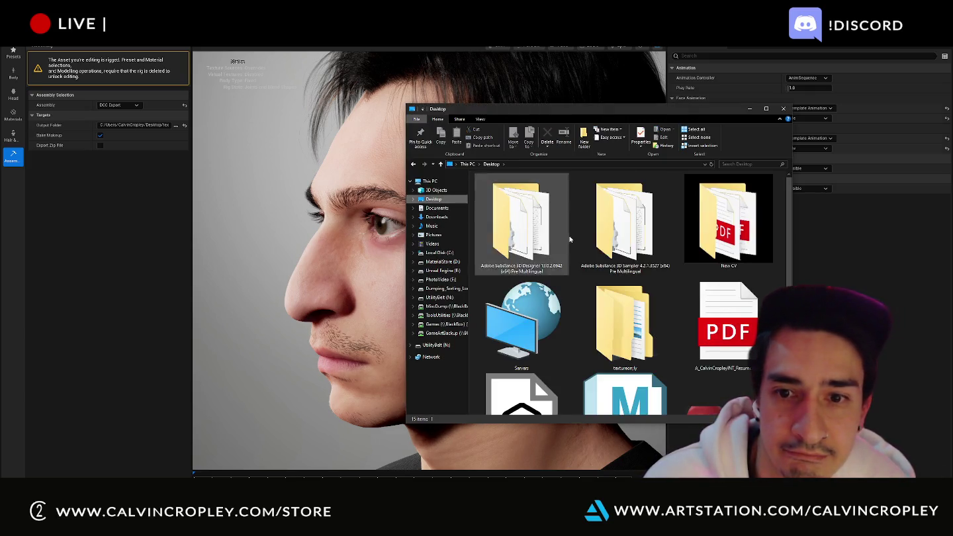
double_click(660, 318)
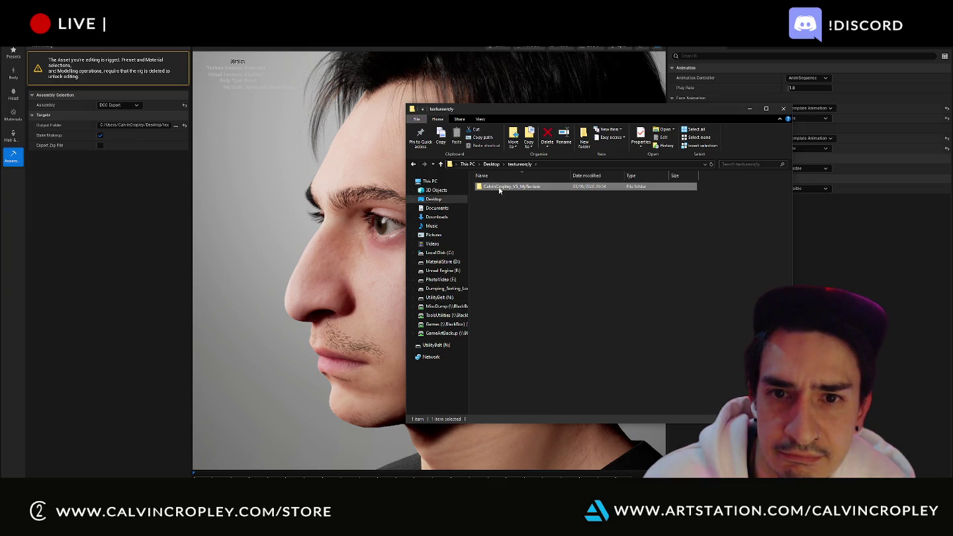
double_click(509, 188)
double_click(505, 188)
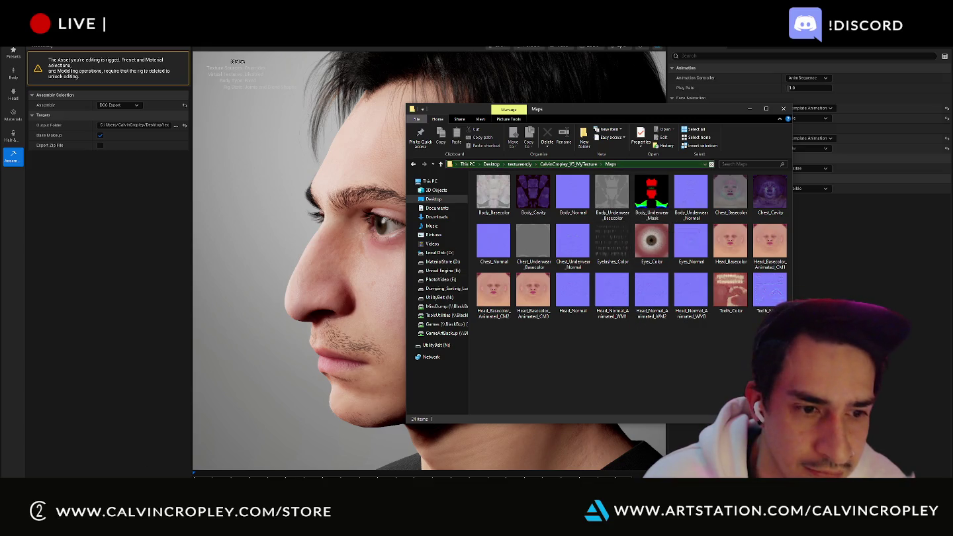
key("alt+Tab")
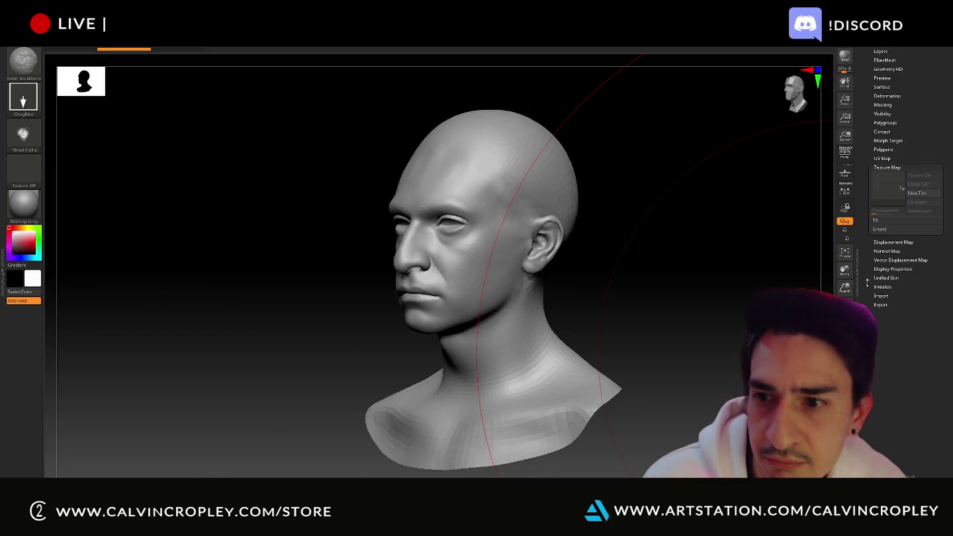
- Import the head base-colour skin image as the bust's texture map and orbit to inspect it
left_click(882, 185)
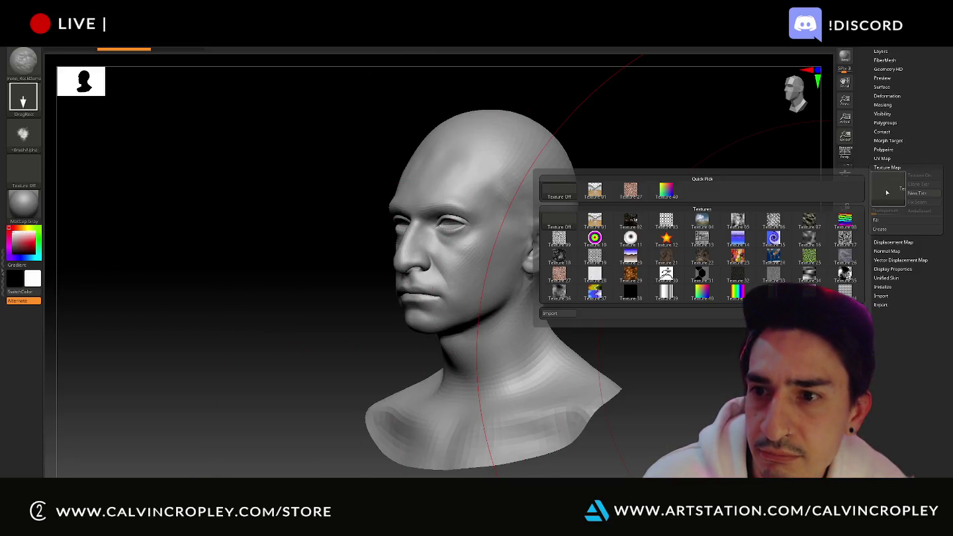
left_click(554, 315)
key("Escape")
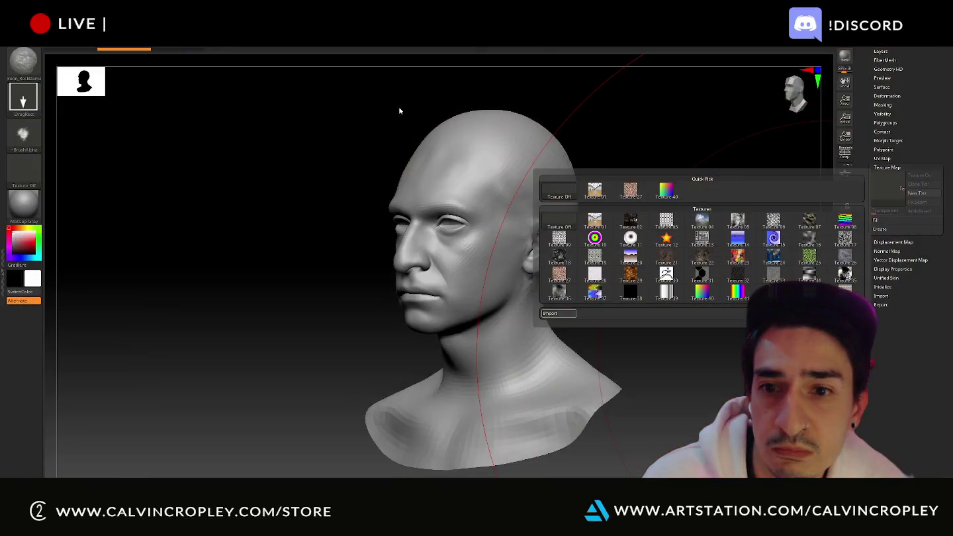
left_click_drag(330, 151, 352, 147)
mouse_move(615, 164)
left_mouse_down()
mouse_move(535, 180)
mouse_move(605, 172)
left_mouse_up()
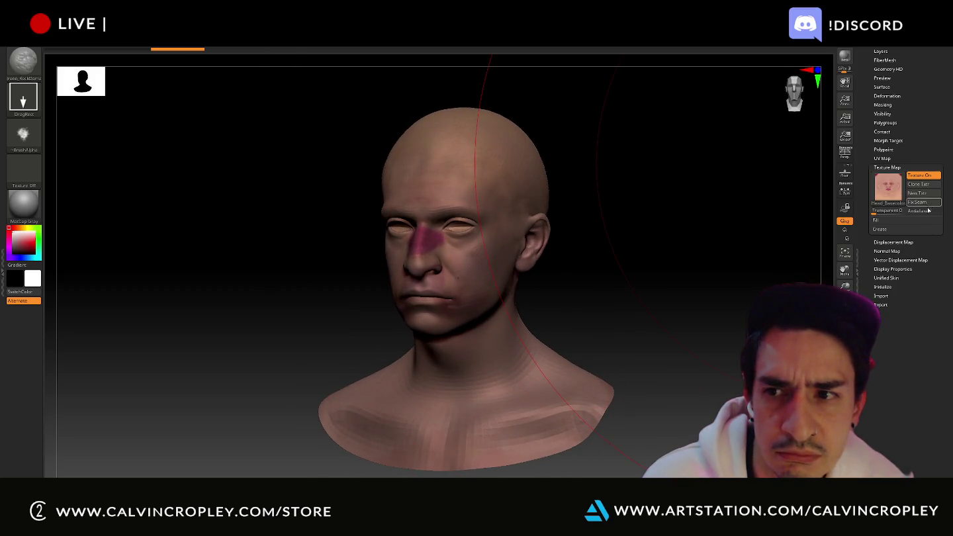
key("alt+Tab")
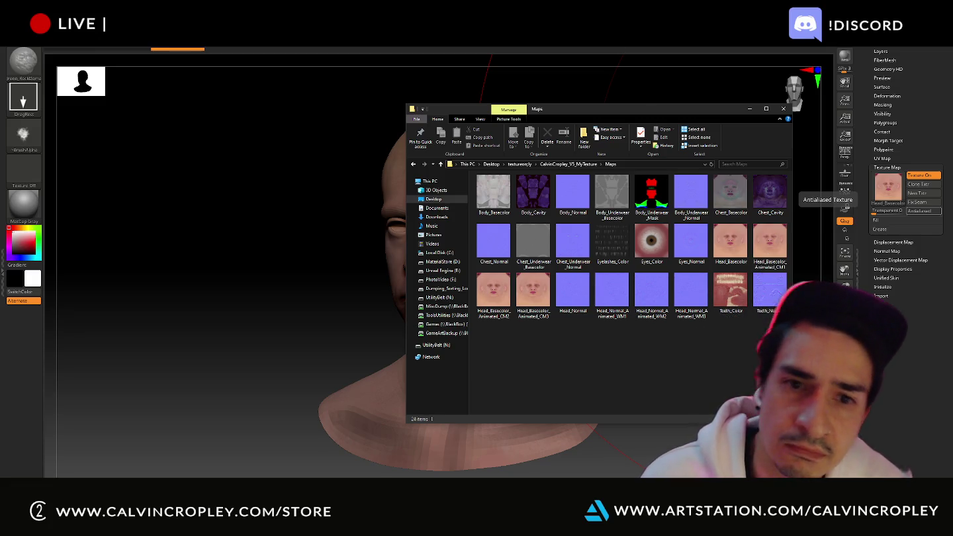
- Browse the Maps export folder into SourceAssets and back, then move it aside for ZBrush
key("alt+Tab")
key("alt+Tab")
mouse_move(644, 128)
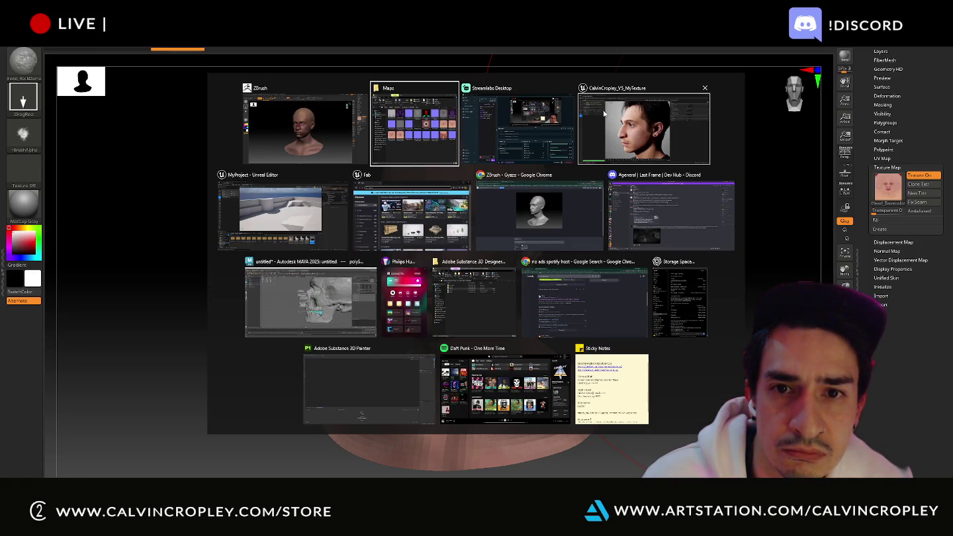
left_click(393, 137)
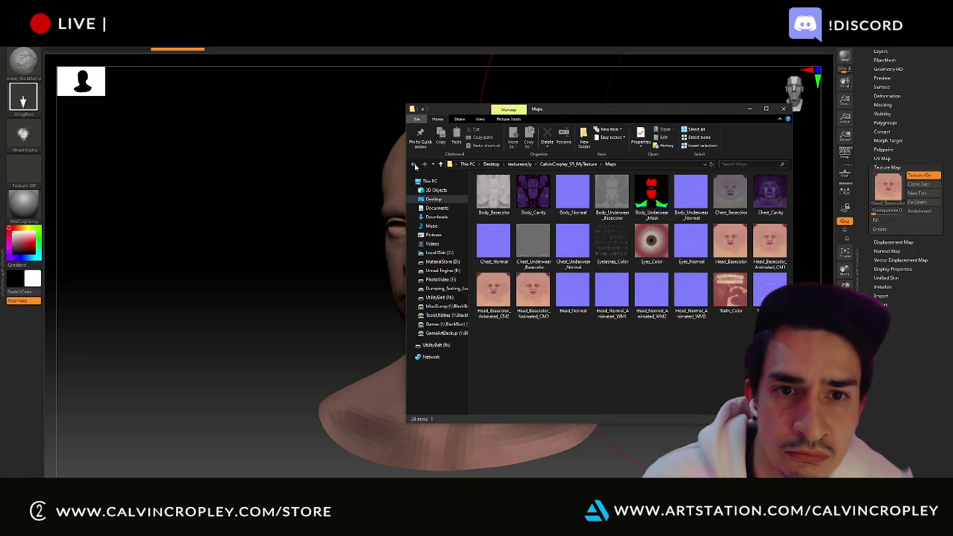
left_click(415, 166)
double_click(500, 196)
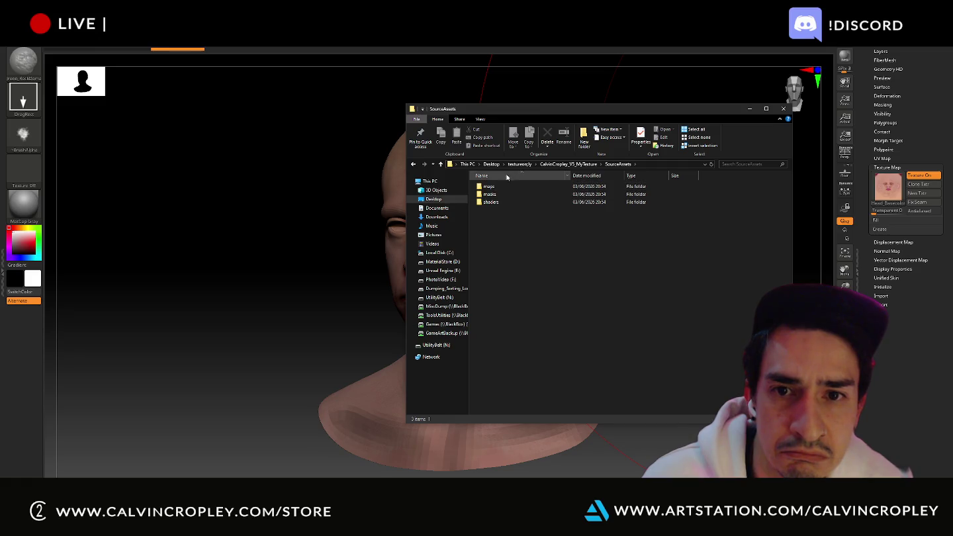
left_click(414, 164)
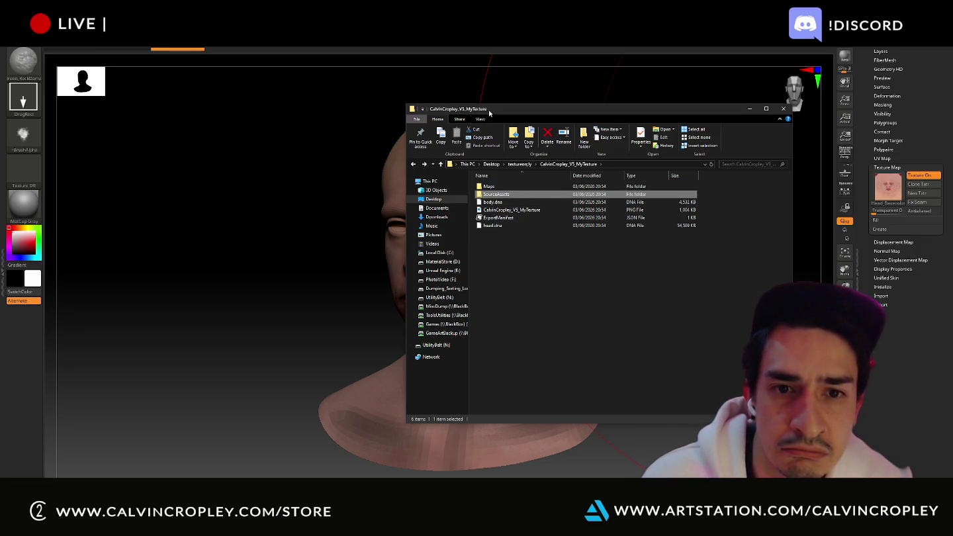
left_click_drag(467, 108, 635, 102)
left_click(639, 67)
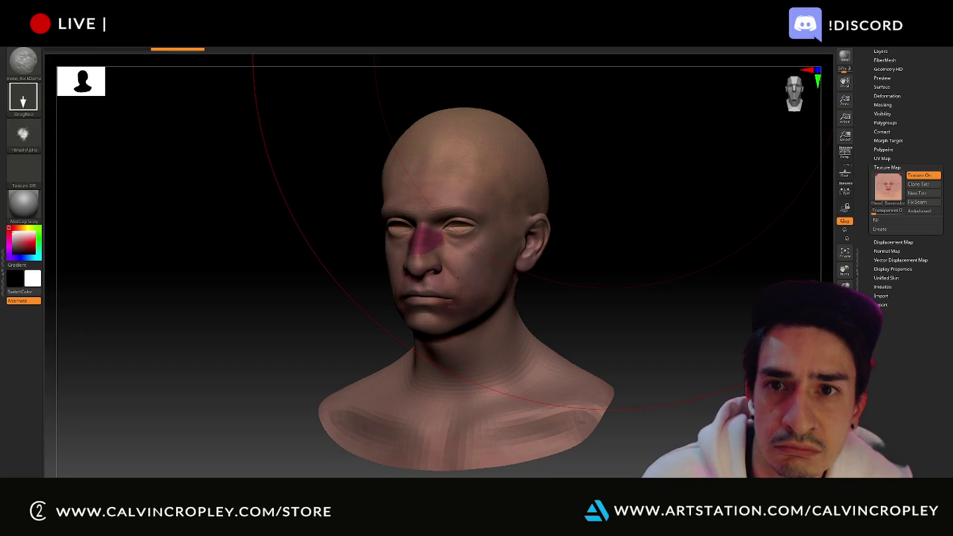
- Expand the UV Master plugin options and orbit the textured head to view it from behind
left_click(463, 41)
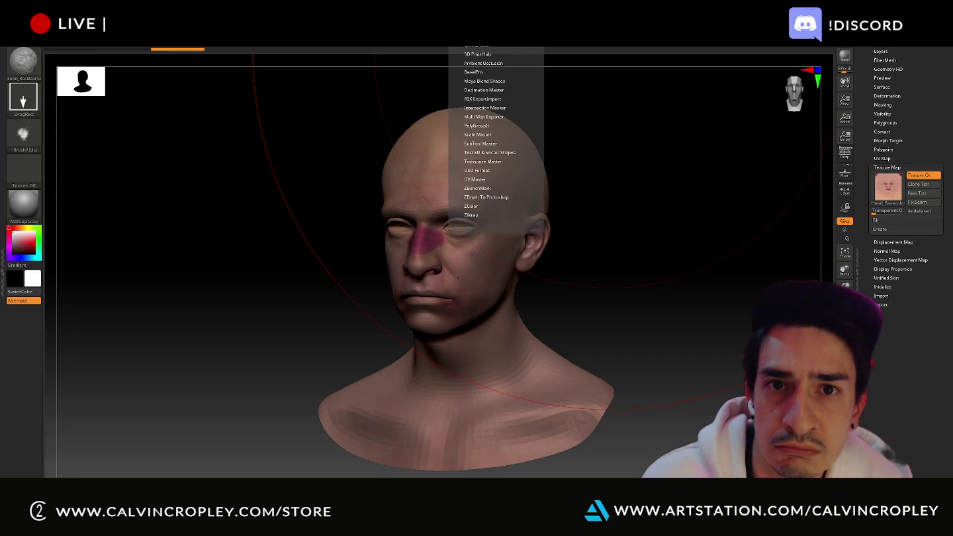
left_click(478, 180)
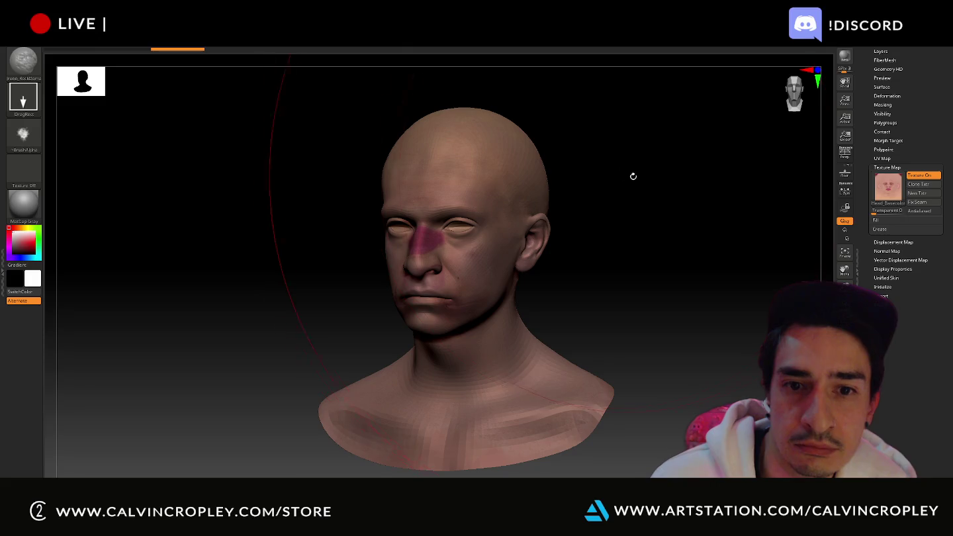
mouse_move(651, 166)
left_mouse_down()
mouse_move(626, 196)
mouse_move(593, 196)
mouse_move(646, 196)
left_mouse_up()
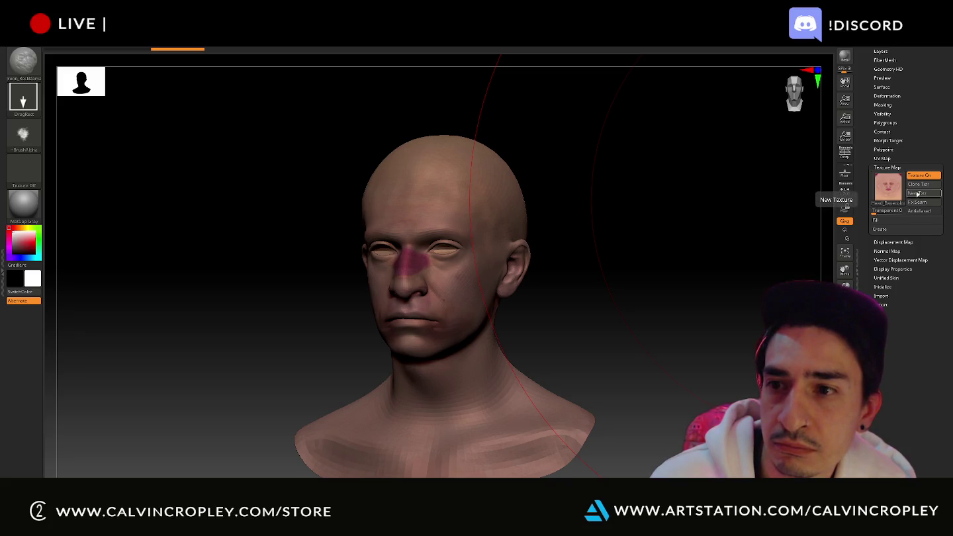
mouse_move(888, 187)
key("alt+Tab")
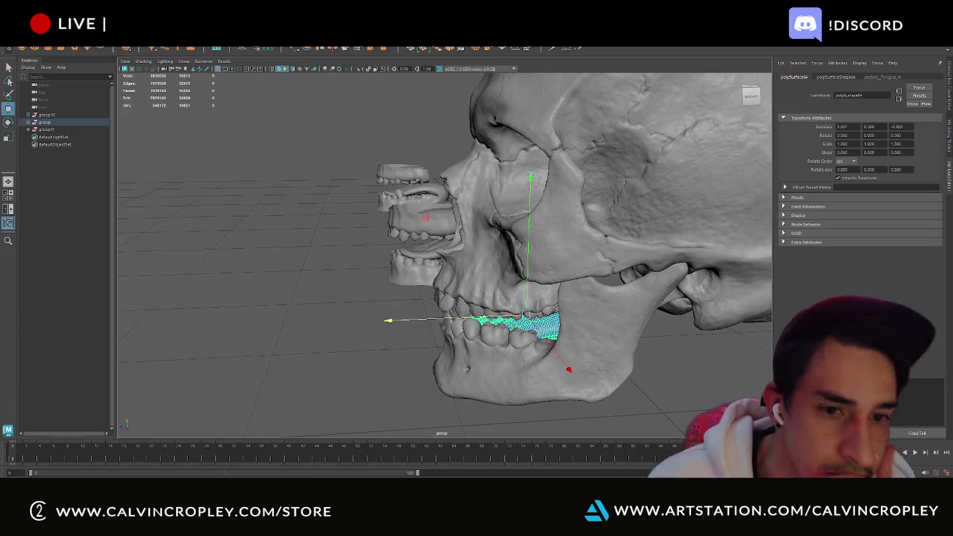
- Tumble and zoom out the Maya viewport to inspect the skull and teeth sets
mouse_move(317, 313)
left_mouse_down("alt")
mouse_move(292, 316)
mouse_move(361, 313)
mouse_move(426, 327)
left_mouse_up("alt")
scroll(426, 327, "down", 3)
scroll(408, 140, "down", 2)
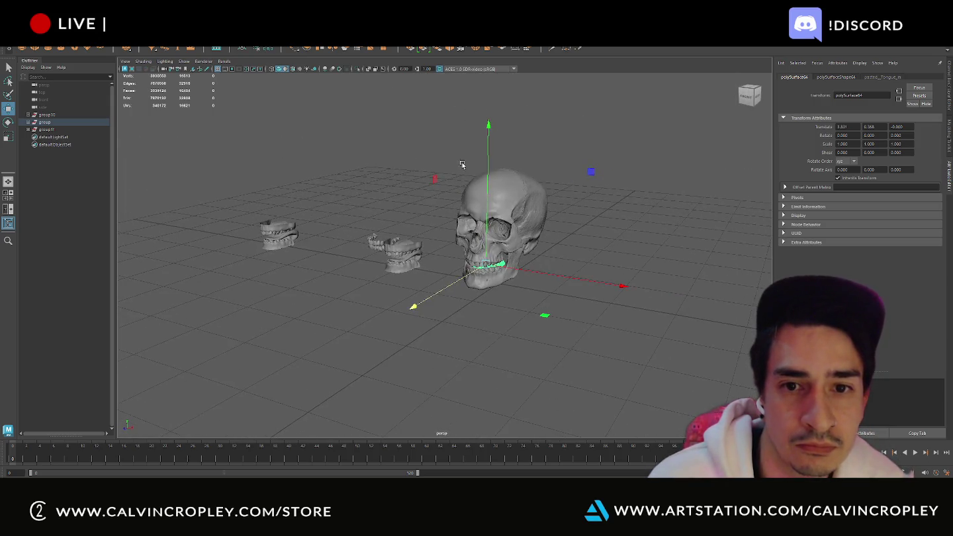
key("alt+Tab")
key("alt+Tab")
key("alt+Tab")
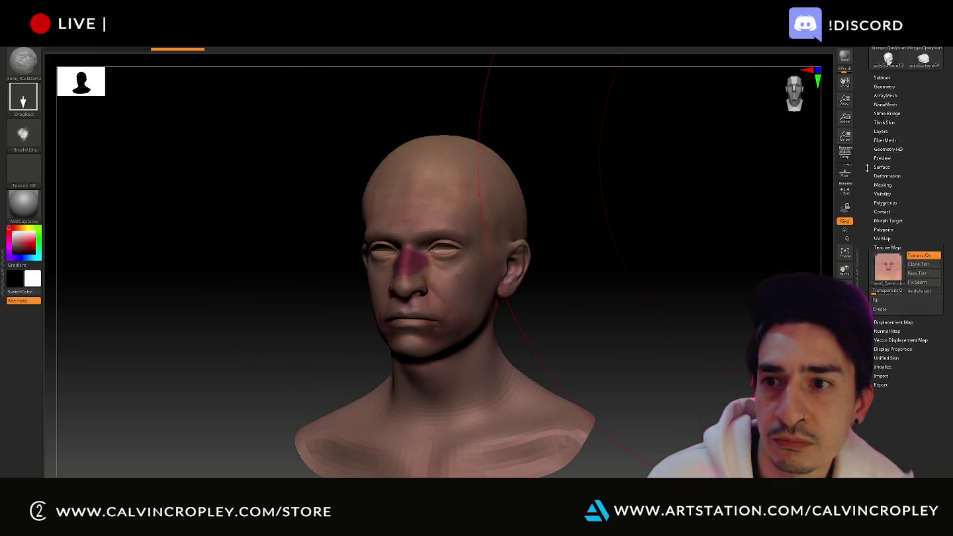
- Scroll the Tool palette and open the subtool list
left_click_drag(867, 168, 868, 223)
left_click(884, 222)
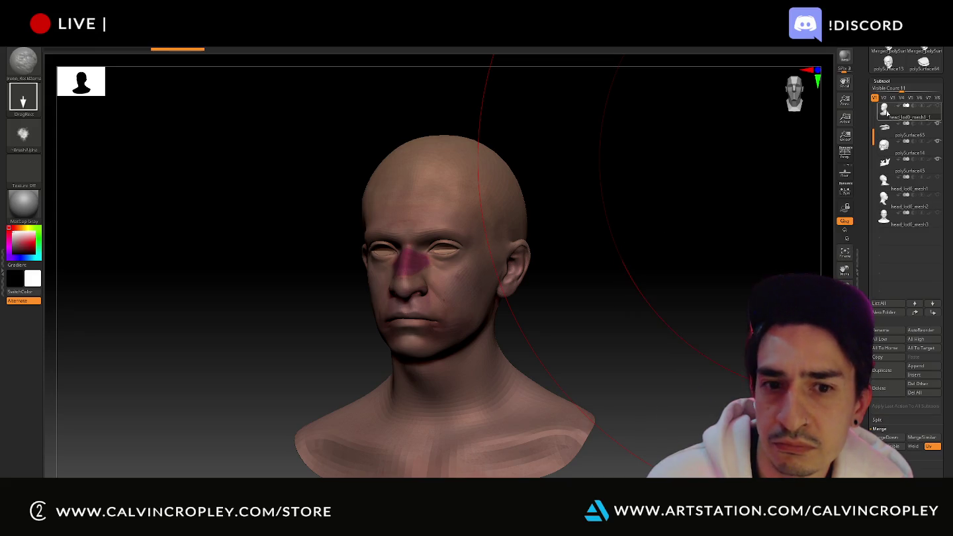
left_click_drag(869, 98, 861, 166)
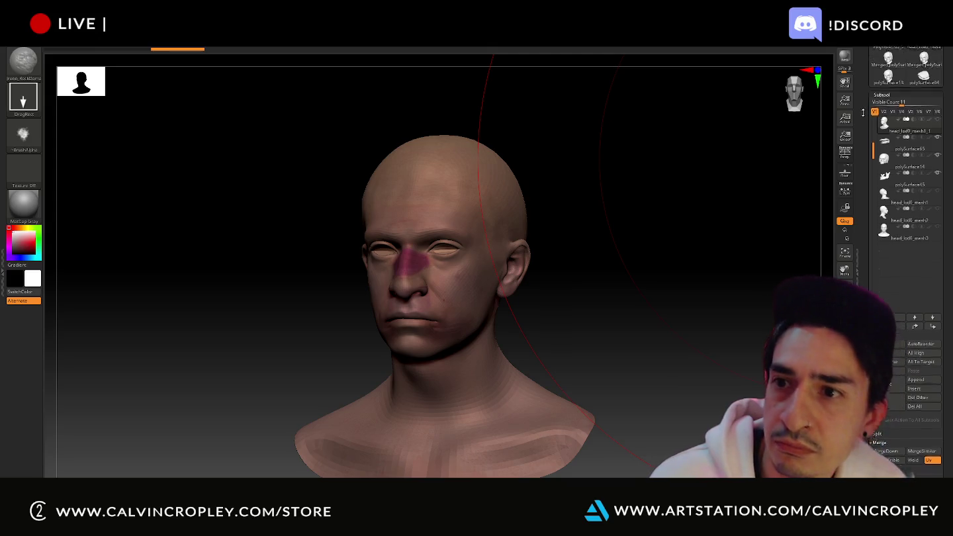
- Export the head as head_lod0_mesh1_1 to the Desktop, keeping the current file format
left_click(914, 61)
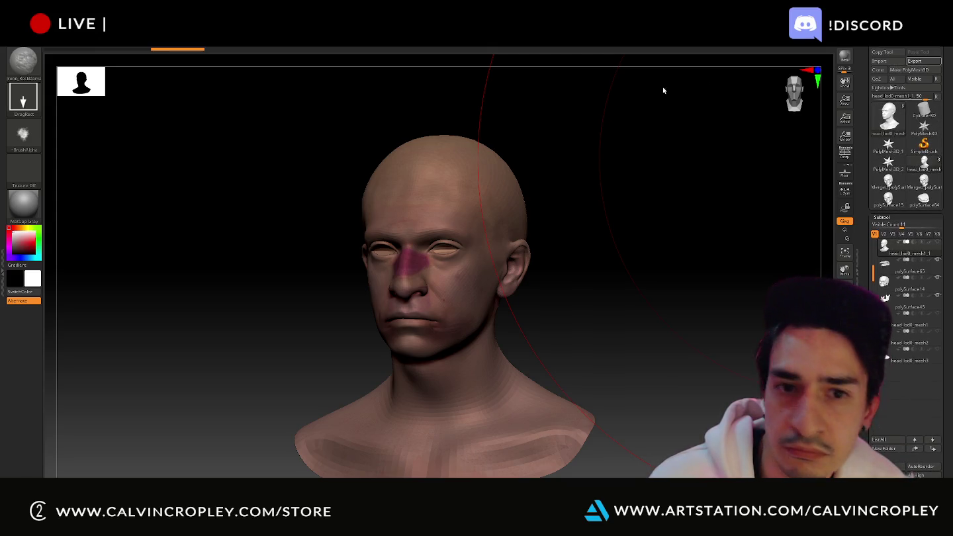
left_click(46, 65)
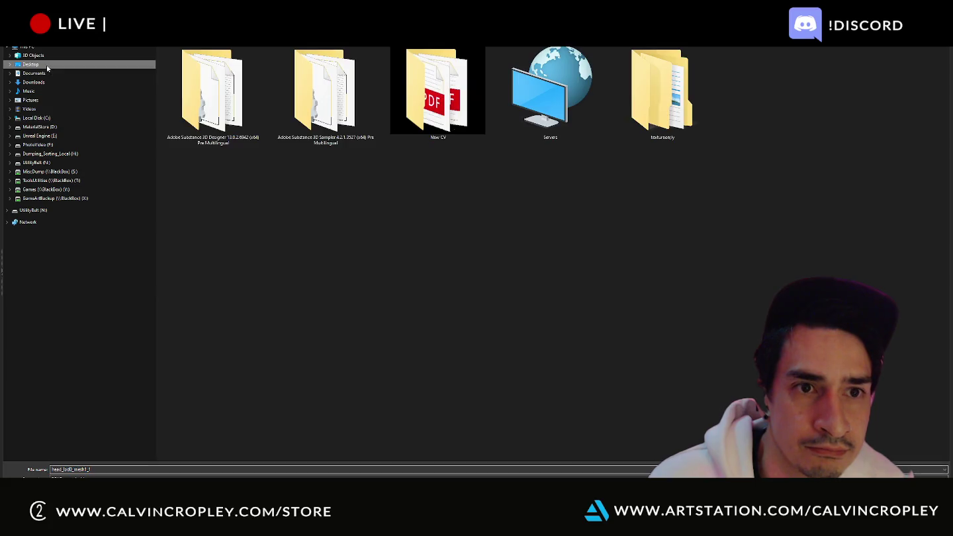
left_click(397, 477)
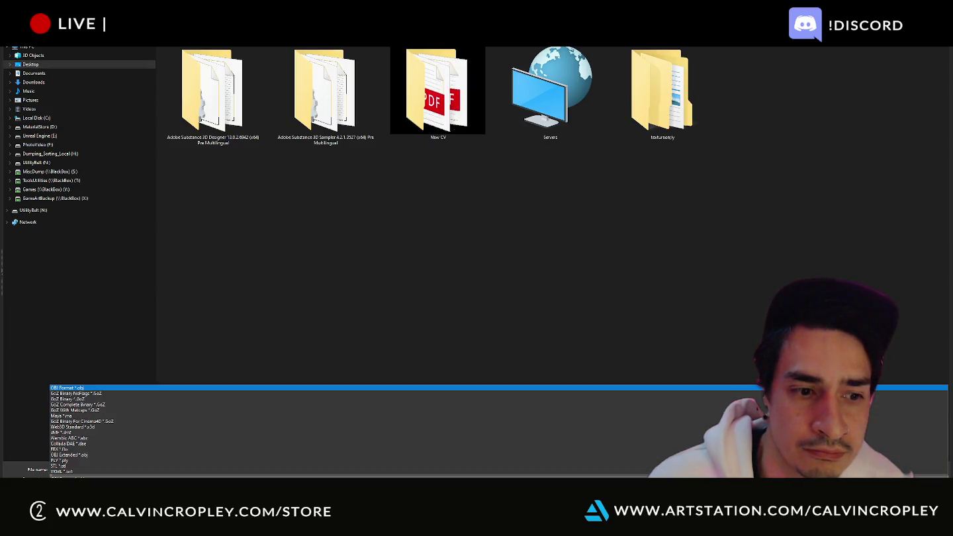
left_click(324, 258)
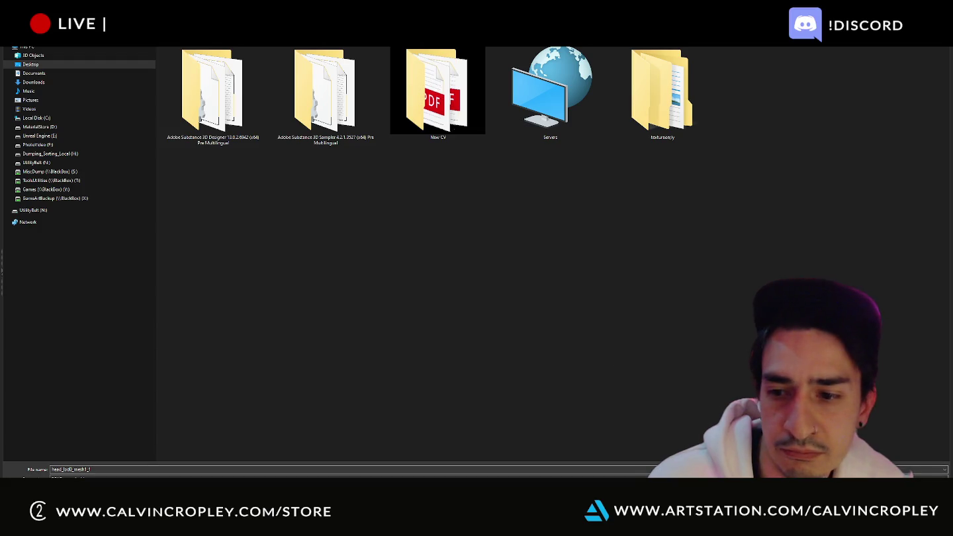
key("Escape")
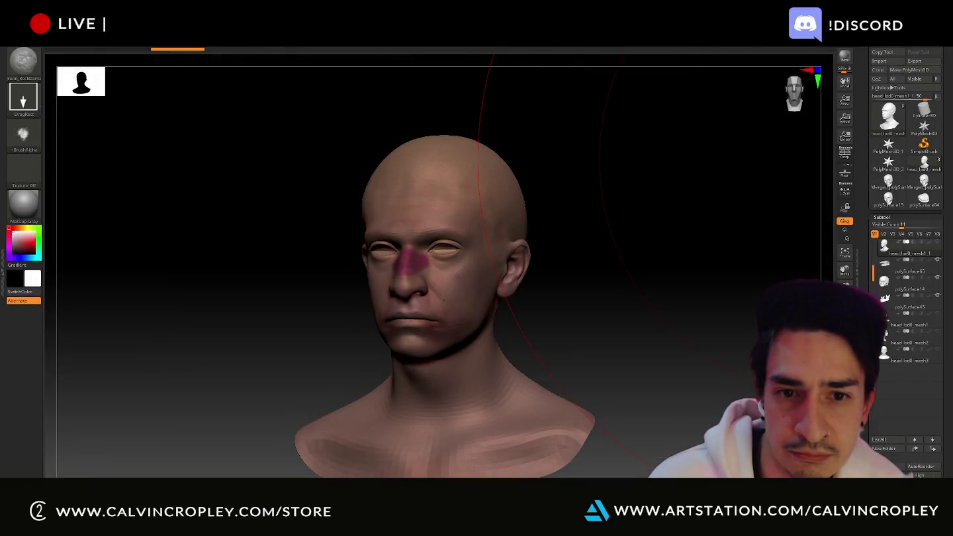
key("alt+Tab")
left_click(580, 150)
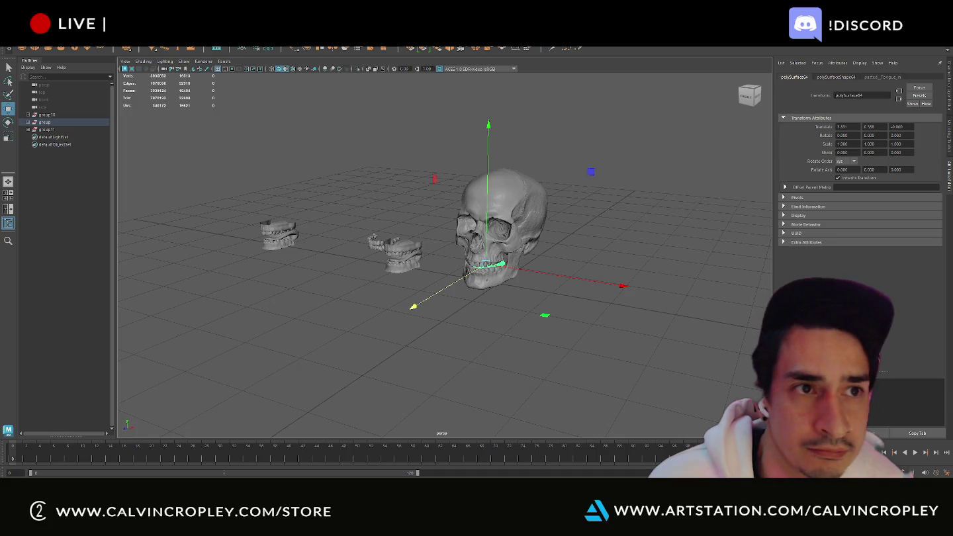
- Import head_lod0_mesh1_1 from the Desktop into the Maya scene
left_click(18, 43)
left_click(33, 99)
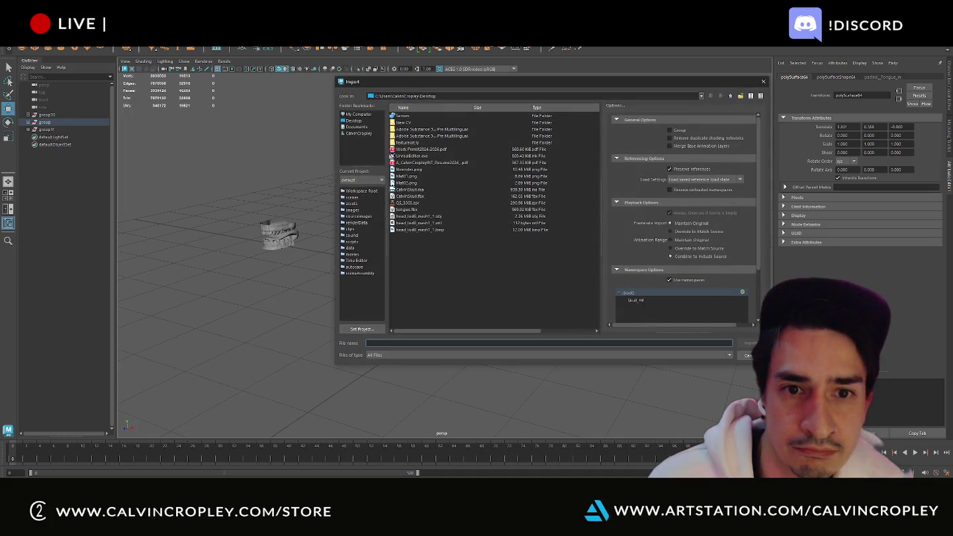
left_click(359, 122)
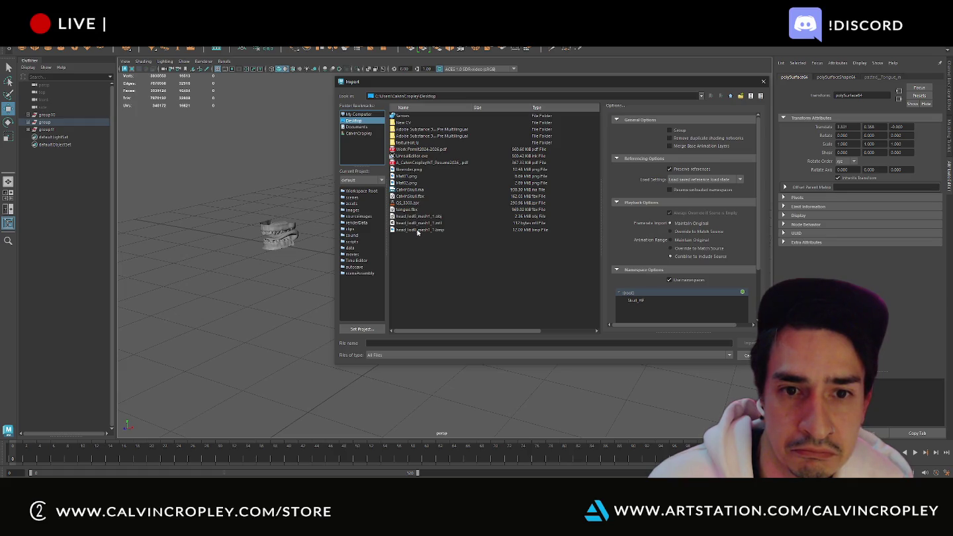
double_click(421, 221)
- Frame all scene objects and select the imported head mesh
left_click(589, 234)
key("a")
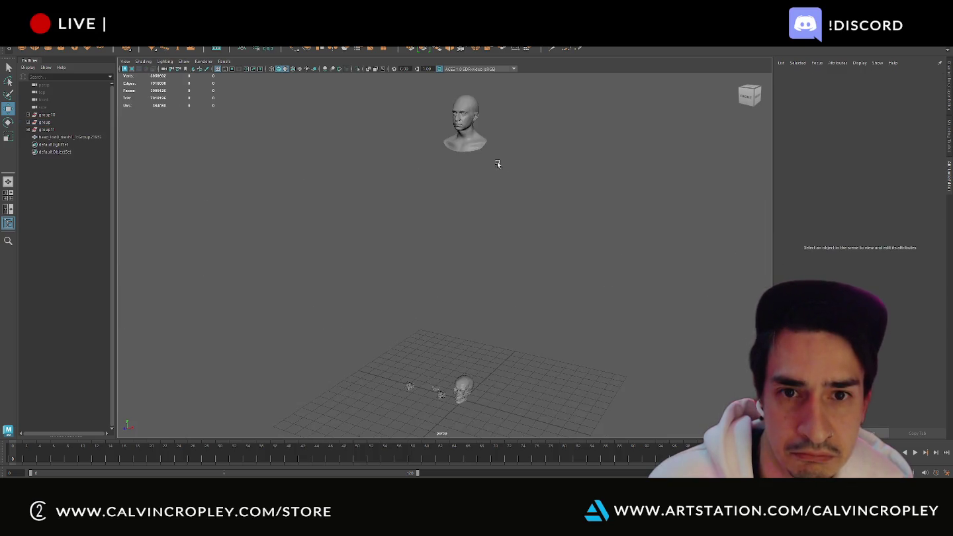
left_click_drag(504, 120, 508, 126, "alt")
left_click(475, 122)
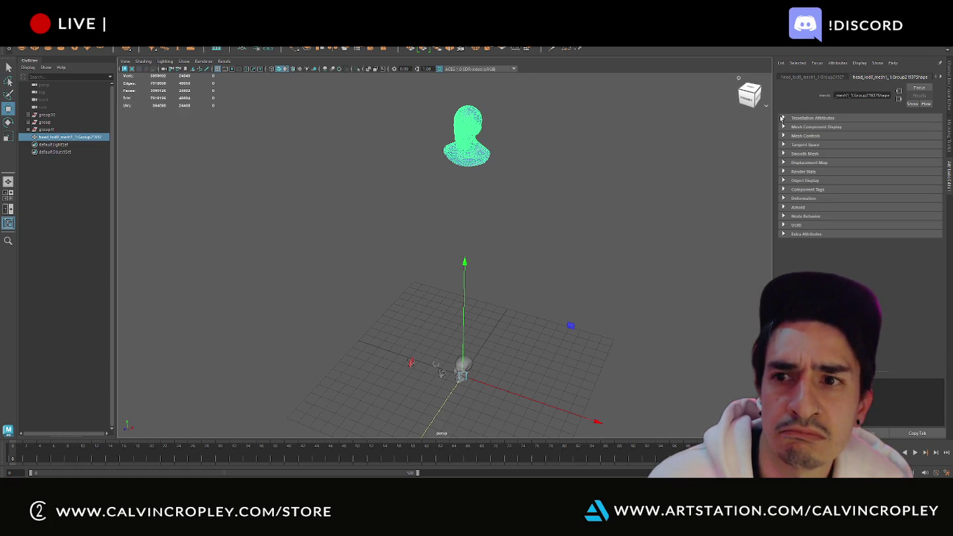
- Go to the head Lambert material's file texture node and browse for its image
left_click(941, 78)
left_click(910, 78)
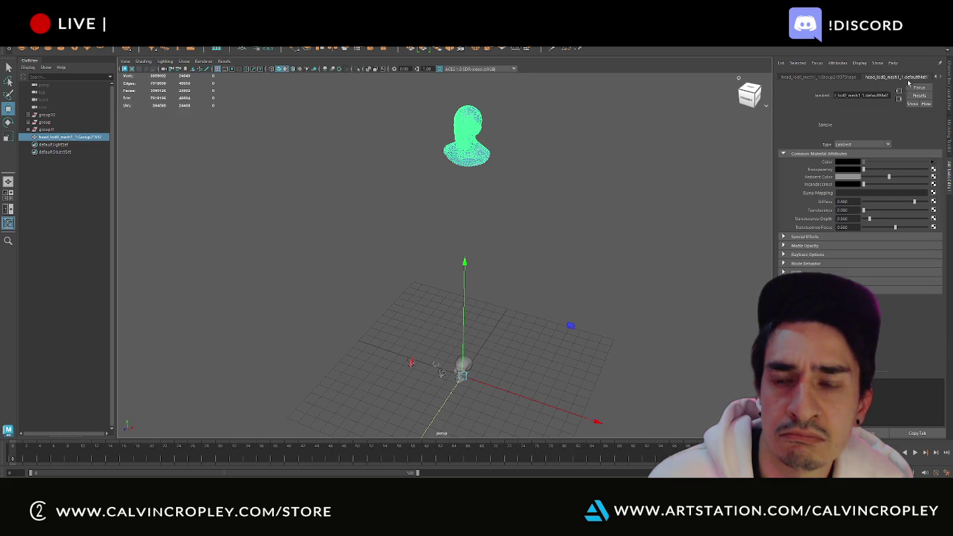
left_click(934, 162)
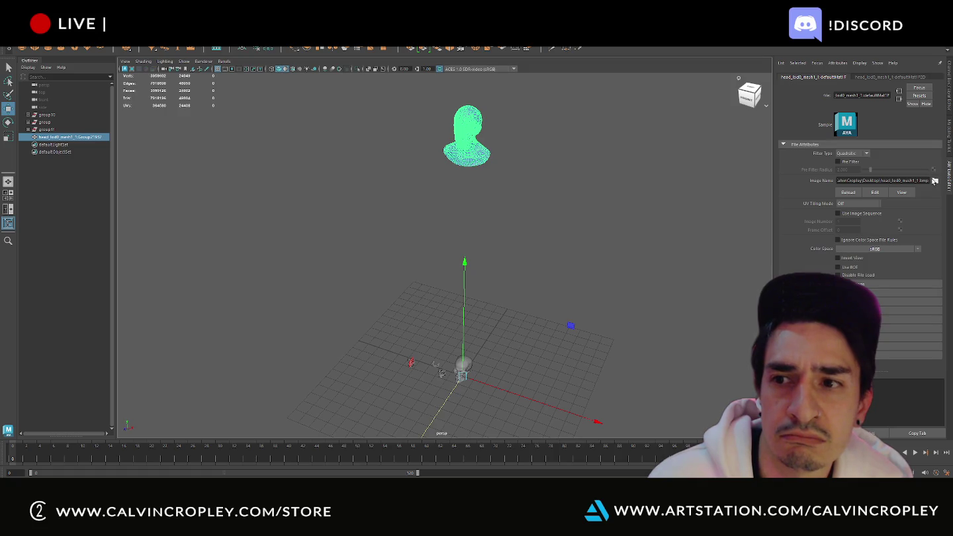
left_click(935, 180)
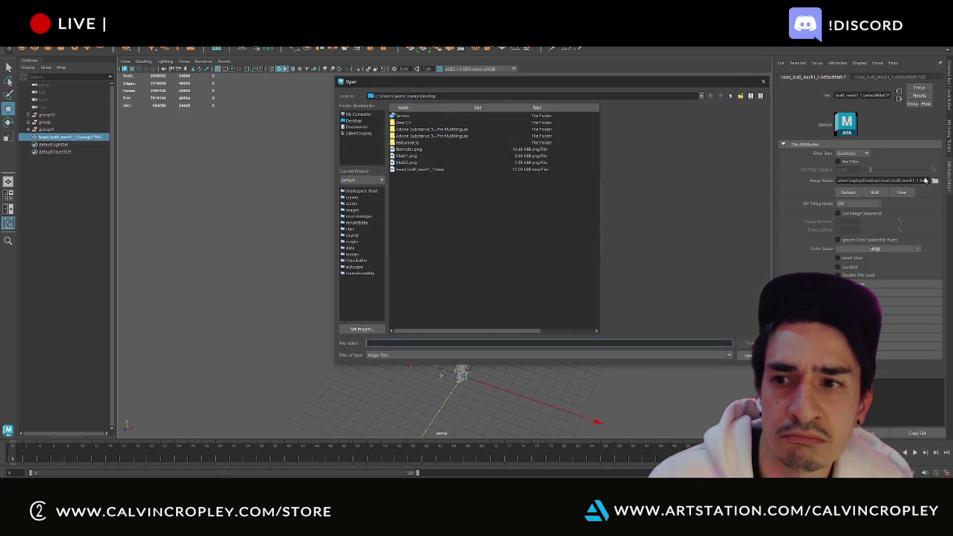
- Preview the maps in textures > MyTexture > Maps and load Head_Basecolor.png as the file texture
double_click(418, 143)
double_click(419, 116)
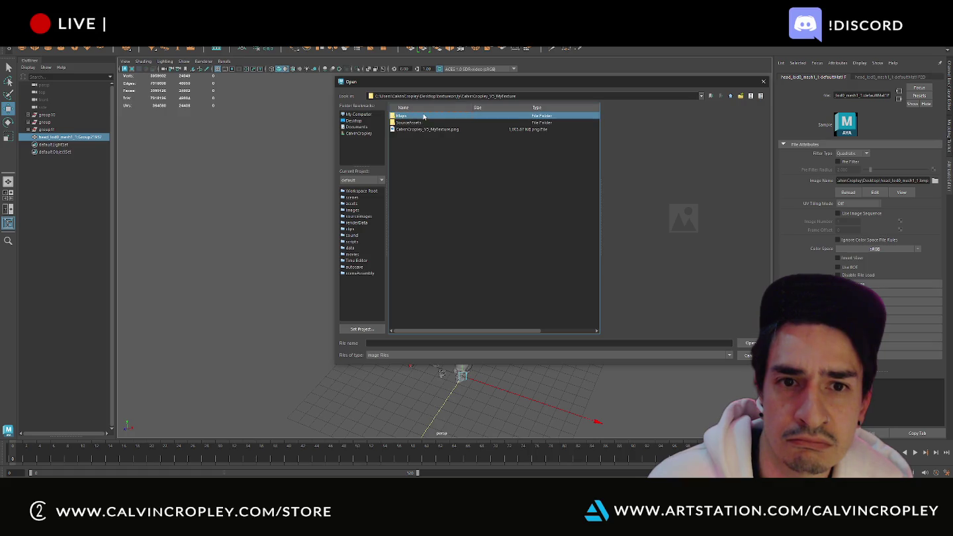
double_click(423, 117)
left_click(425, 116)
left_click(425, 129)
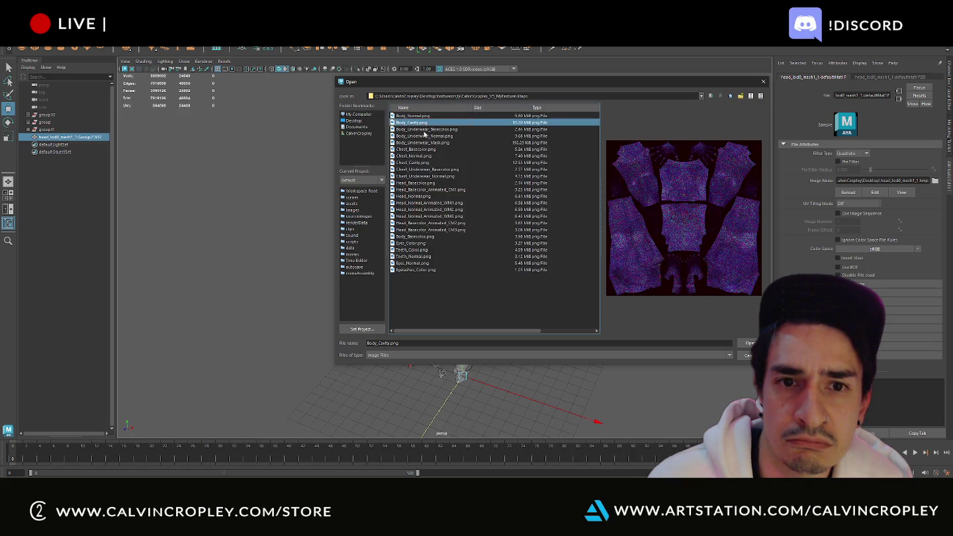
left_click(426, 136)
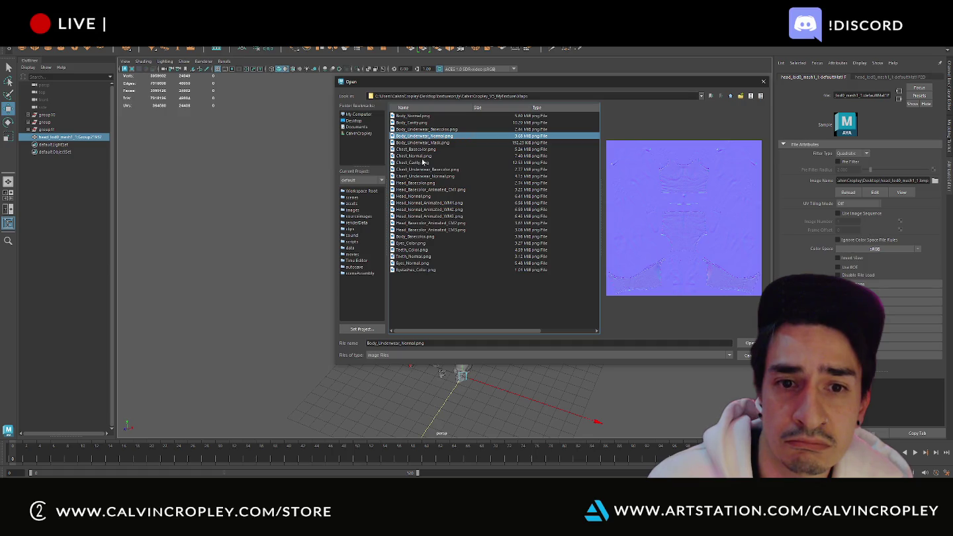
left_click(420, 237)
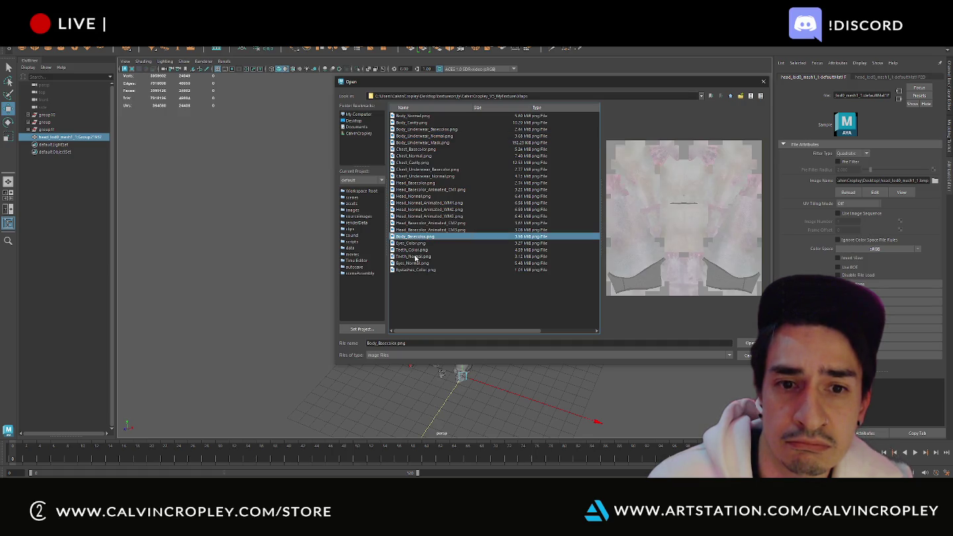
left_click(414, 183)
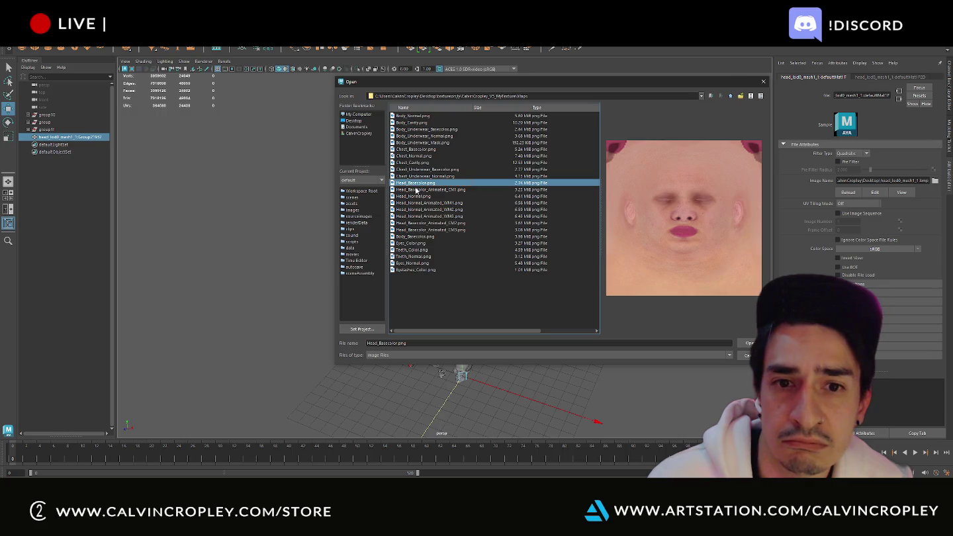
left_click(417, 190)
left_click(418, 184)
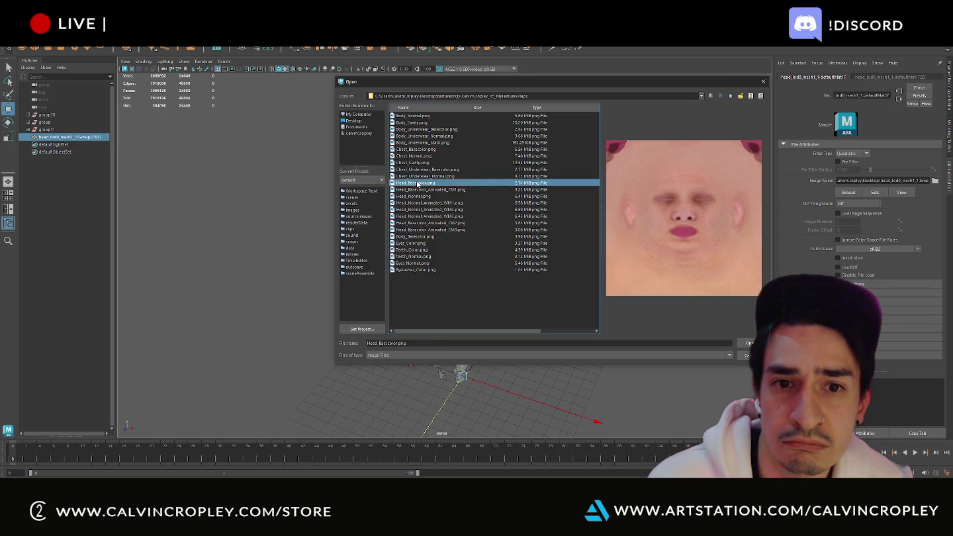
double_click(417, 183)
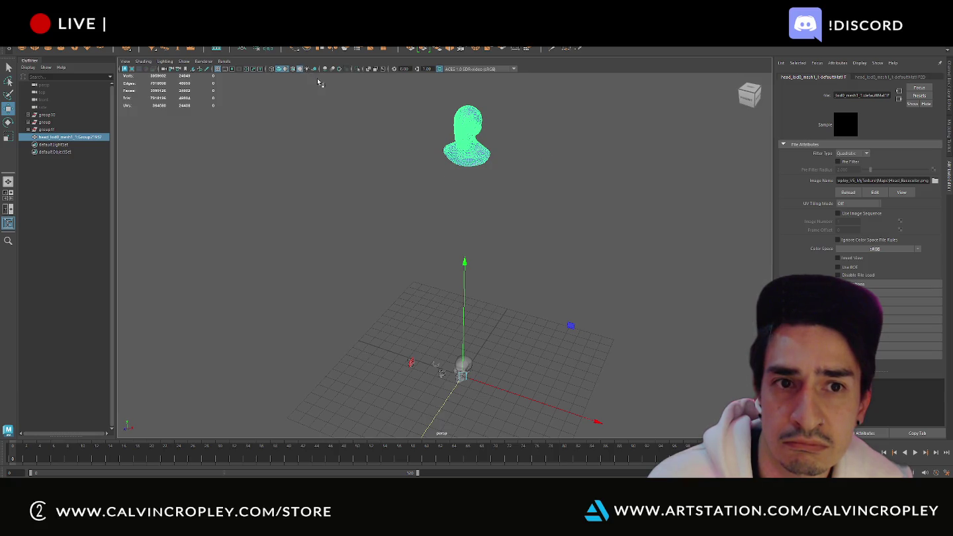
- Frame and centre the head in view, then select it to check its material texture
key("f")
left_click(537, 205)
scroll(523, 222, "up", 2)
scroll(531, 218, "up", 2)
left_click_drag(533, 219, 548, 176, "alt")
middle_click_drag(549, 176, 530, 319, "alt")
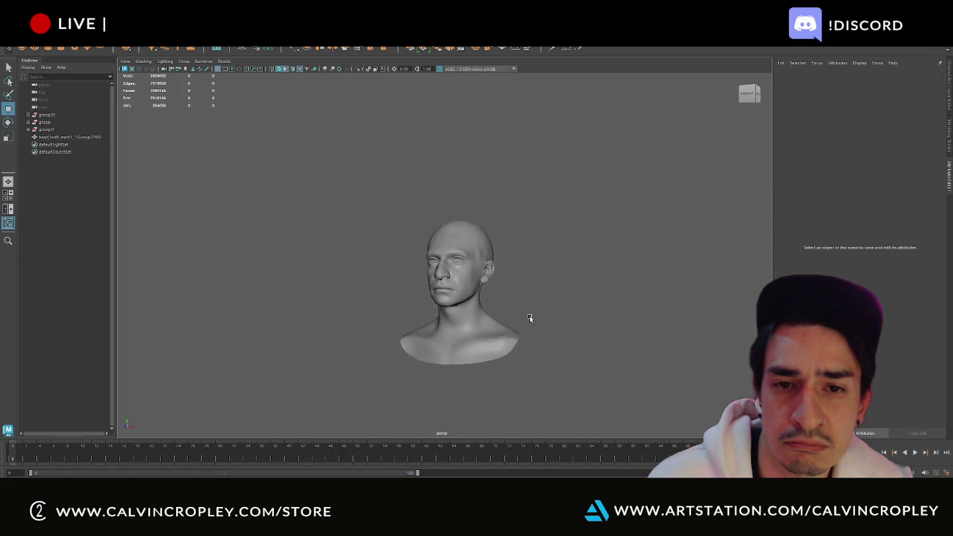
scroll(529, 320, "up", 2)
scroll(536, 313, "up", 2)
left_click(469, 223)
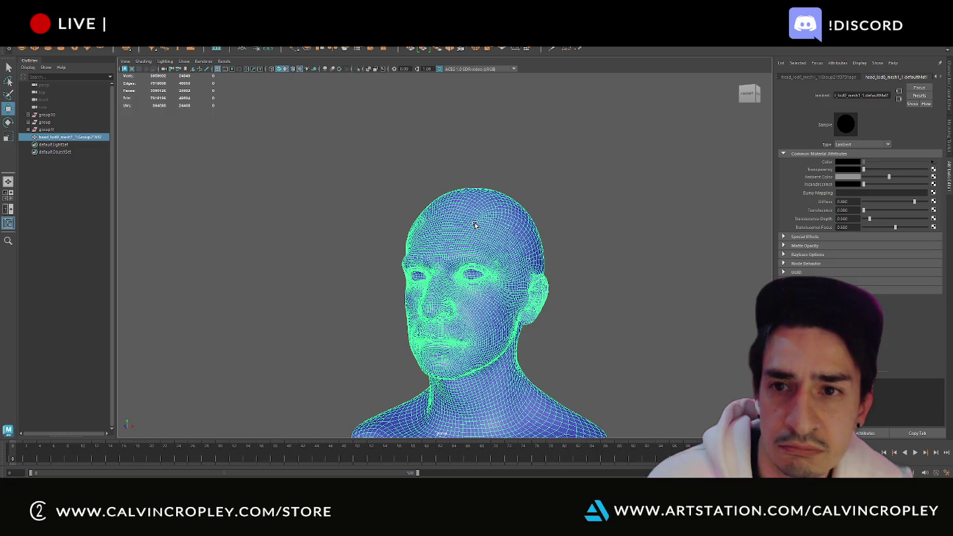
left_click(933, 162)
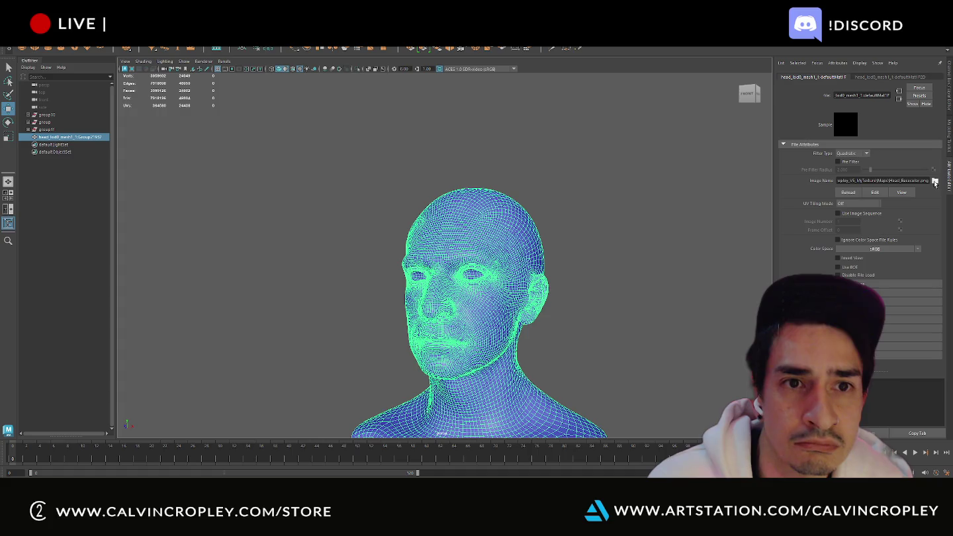
- Reorient the view and assign the existing Teeth_m material to the head
left_click(605, 185)
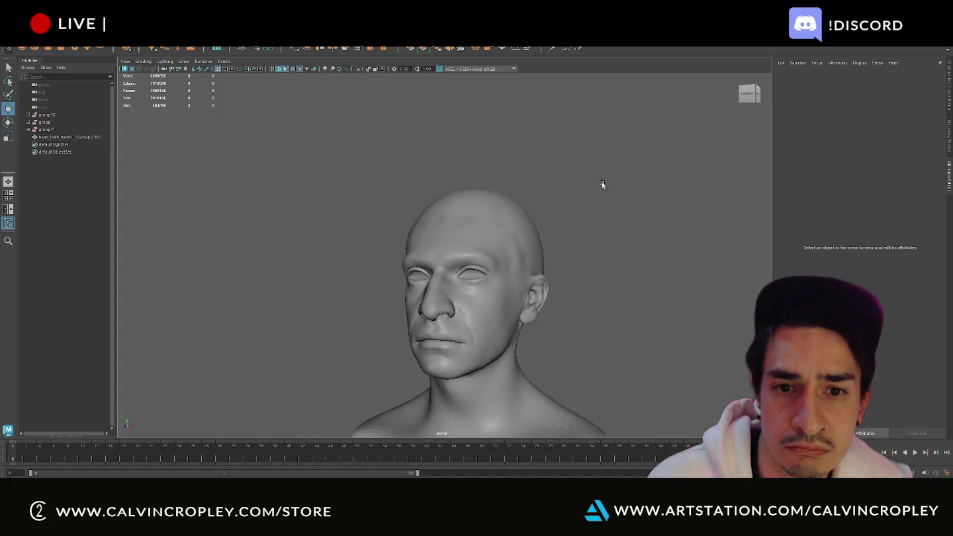
left_click_drag(601, 185, 571, 205, "alt")
left_click_drag(546, 257, 490, 183, "alt")
left_click(491, 184)
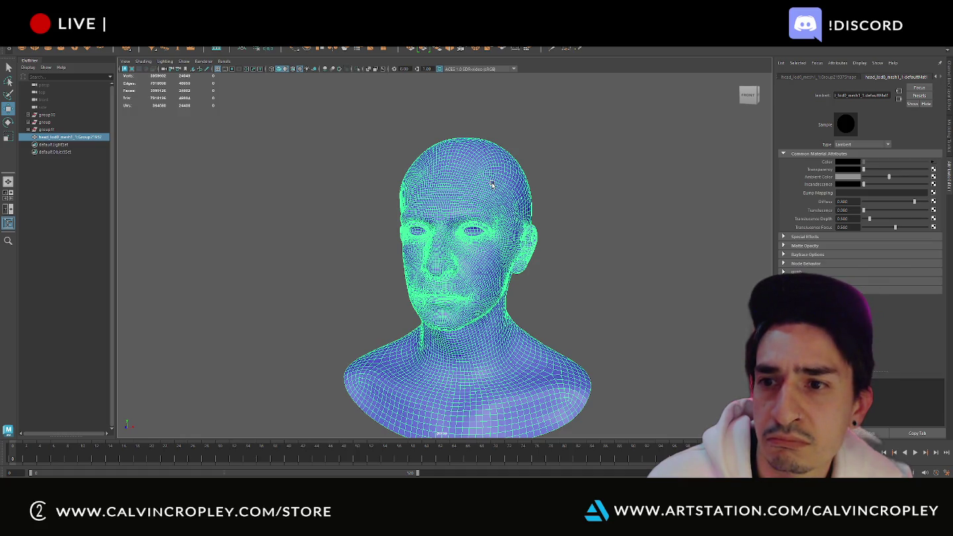
mouse_move(492, 184)
right_mouse_down()
mouse_move(533, 391)
mouse_move(552, 396)
right_mouse_up()
left_click(555, 217)
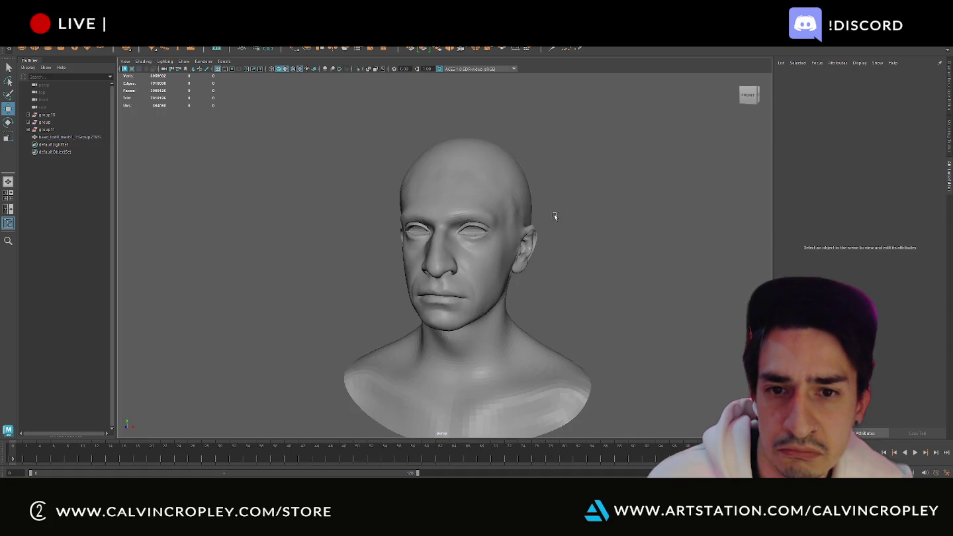
- Connect a new File texture to the material's Color and browse for its image
left_click(529, 222)
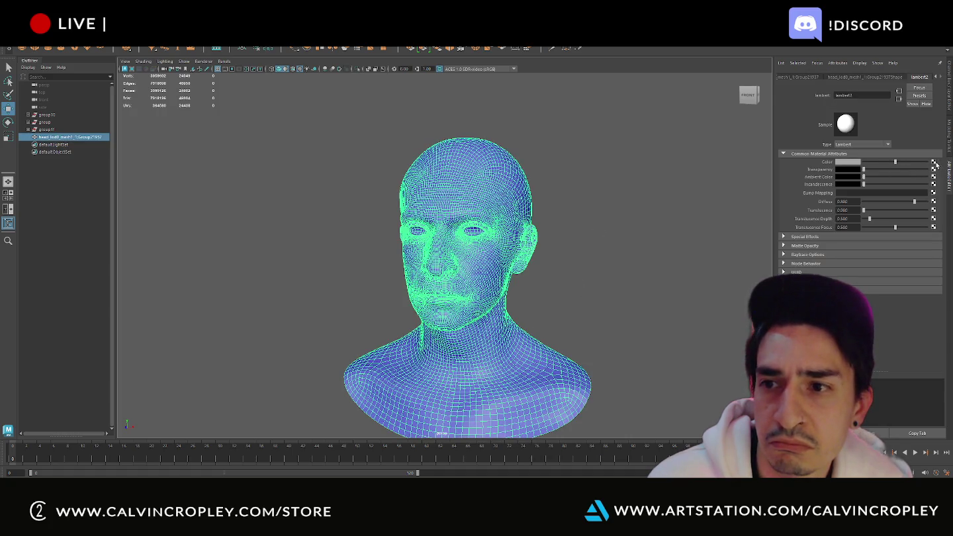
left_click(934, 163)
left_click(388, 238)
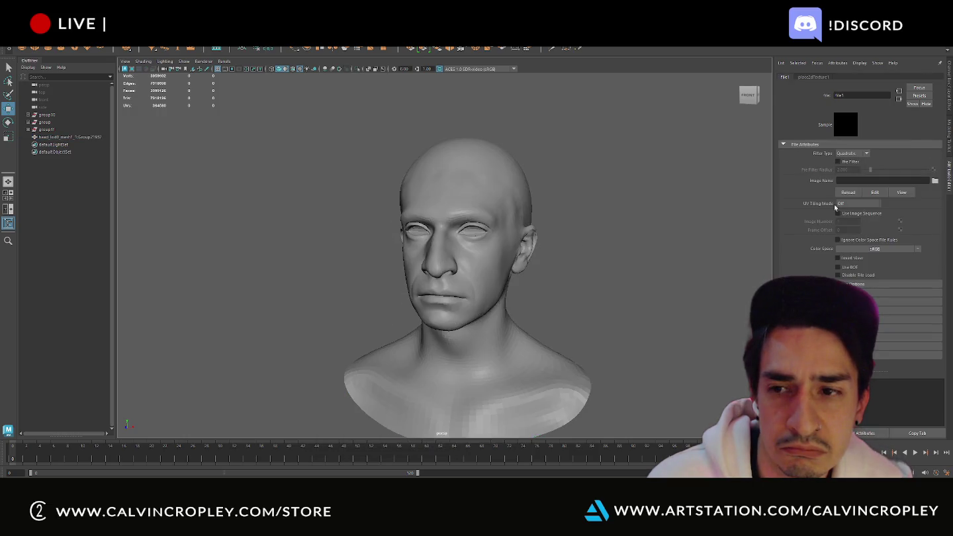
left_click(935, 182)
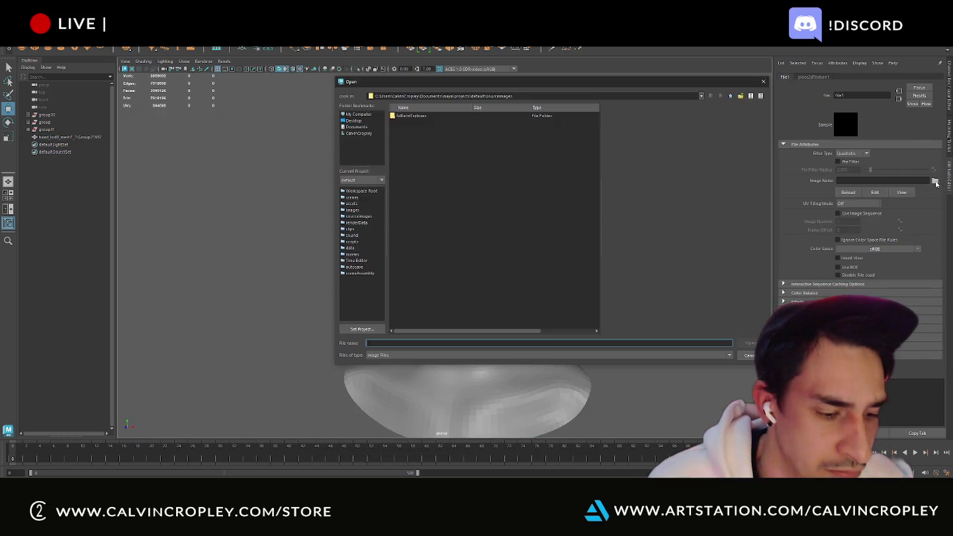
- Load Head_Basecolor.png from the Desktop textures Maps folder as the colour texture, then compare in ZBrush
left_click(355, 121)
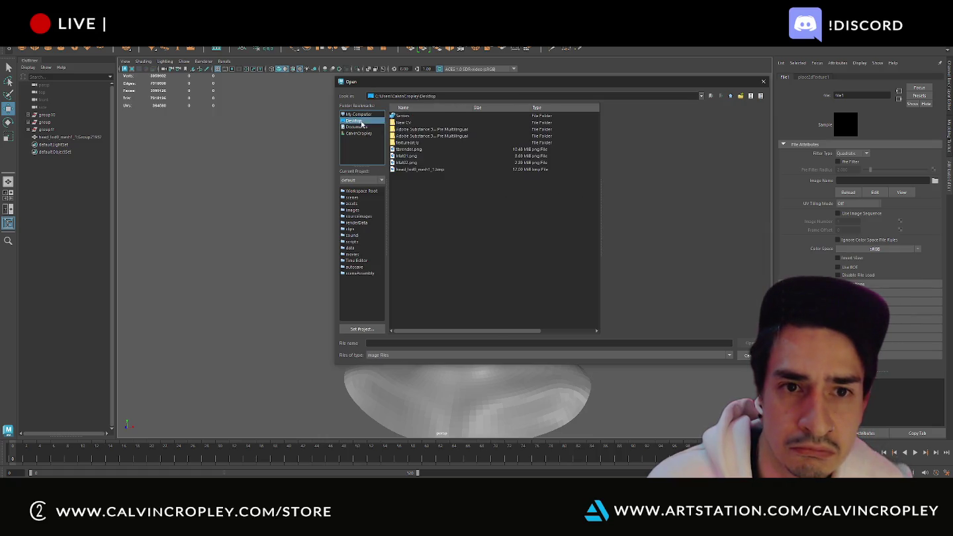
double_click(416, 142)
double_click(417, 118)
left_click(418, 121)
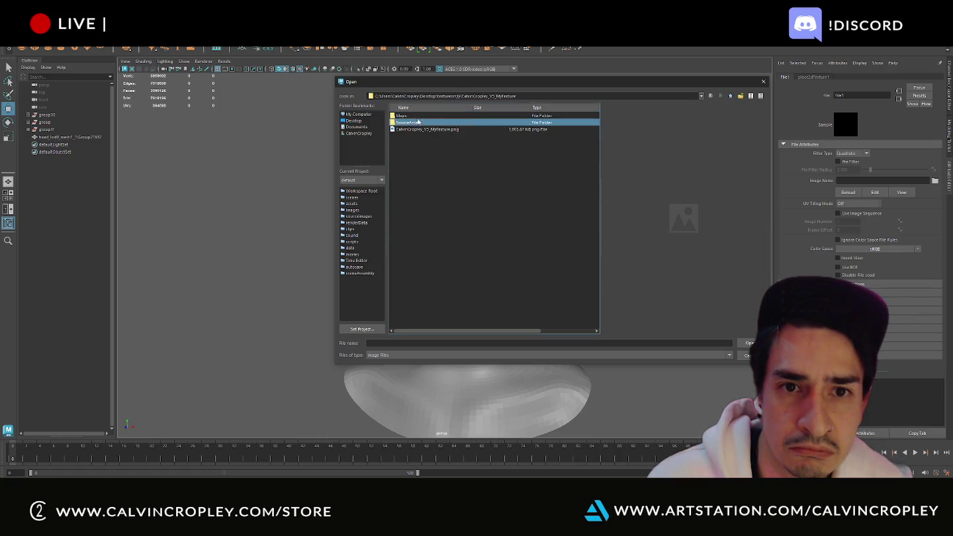
double_click(418, 117)
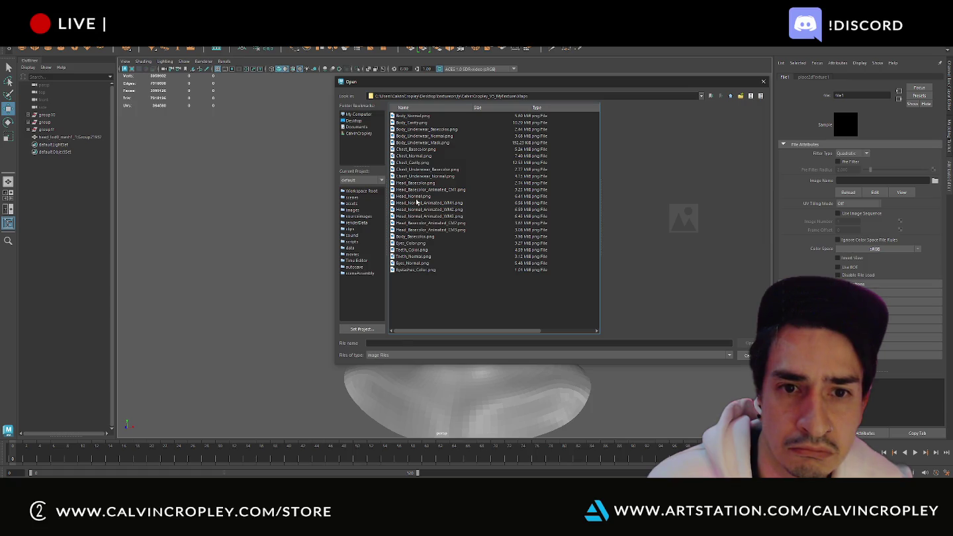
left_click(417, 197)
left_click(422, 183)
double_click(421, 183)
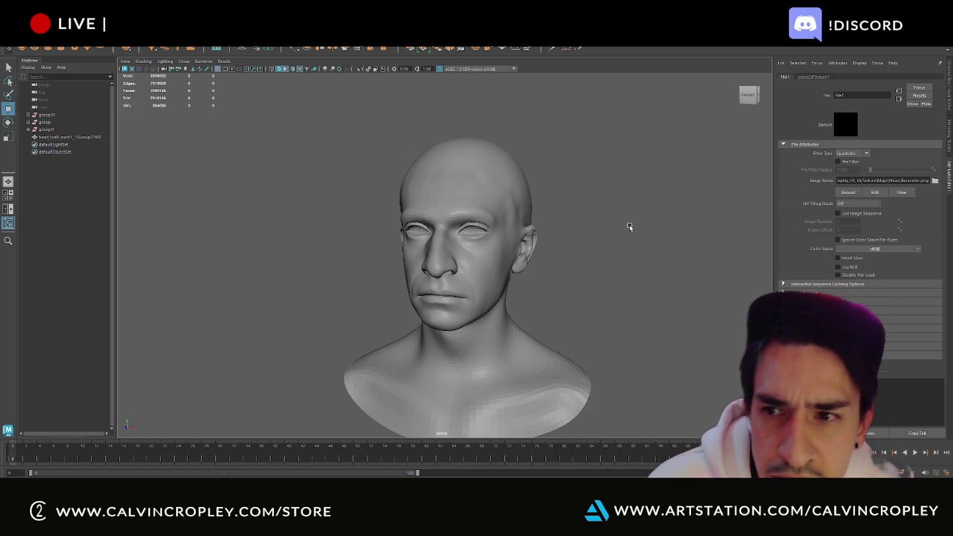
key("alt+Tab")
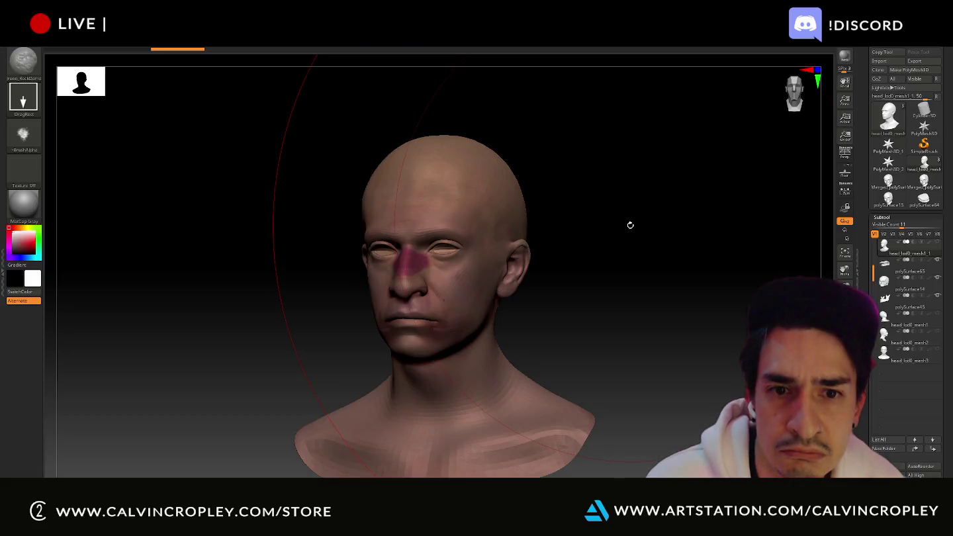
key("alt+Tab")
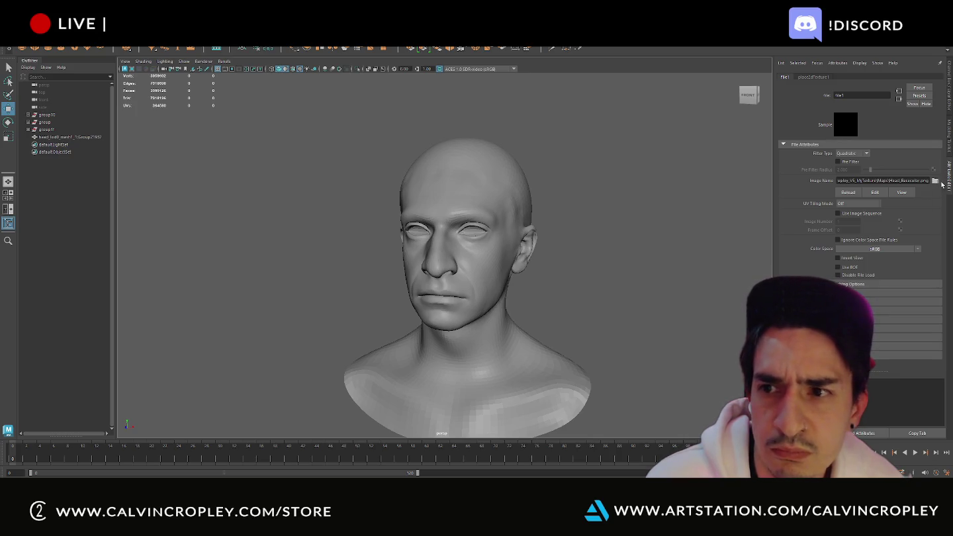
- Reload the Head_Basecolor texture image on the head's file1 node, then reselect the head
left_click(464, 194)
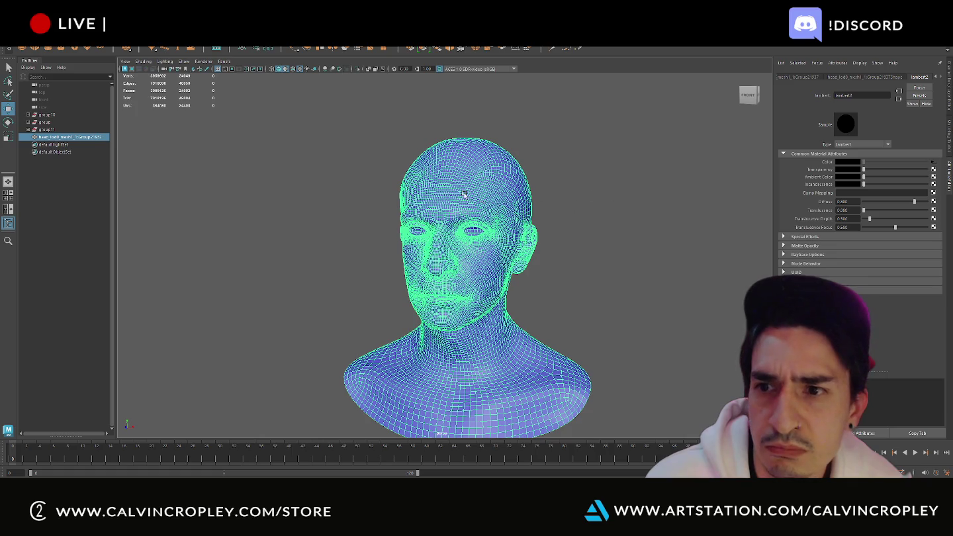
left_click(933, 164)
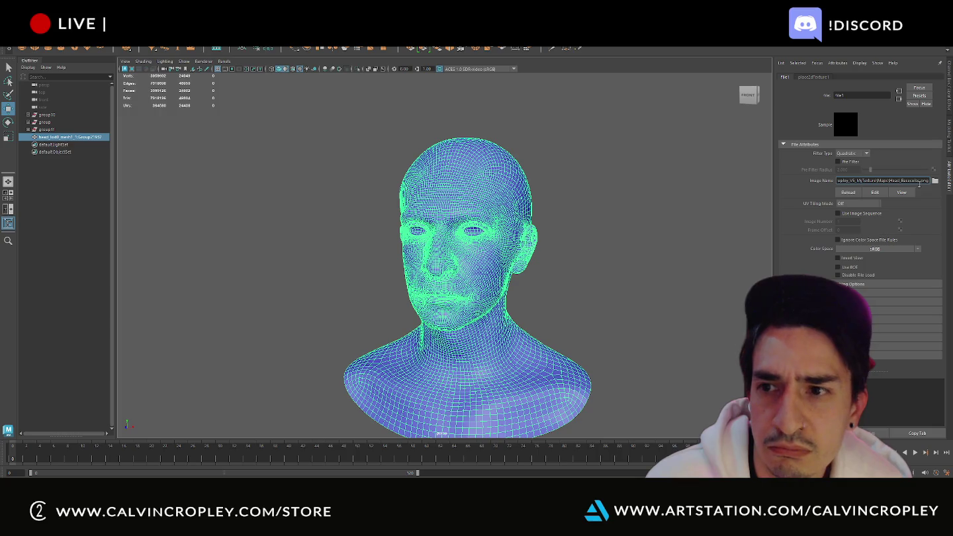
left_click(849, 193)
left_click(604, 194)
left_click(481, 192)
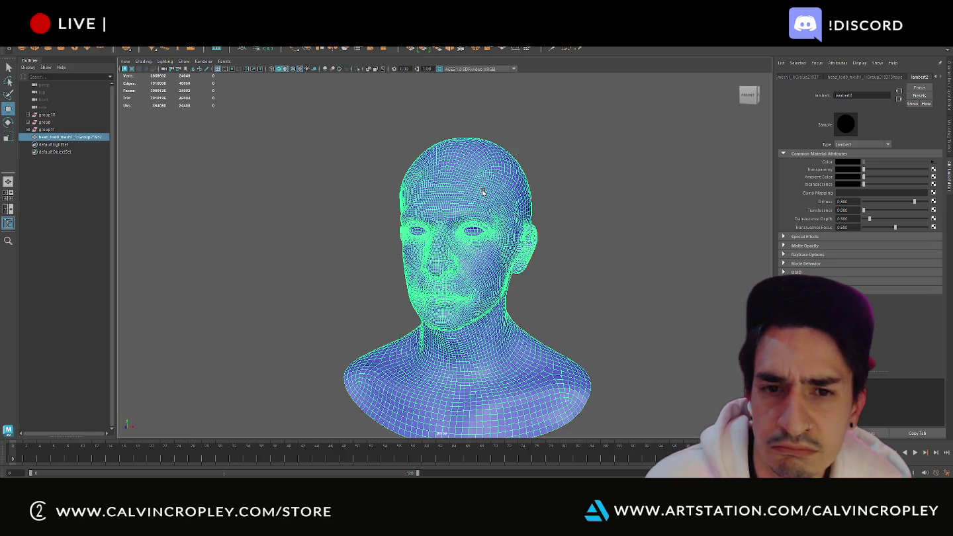
left_click(28, 68)
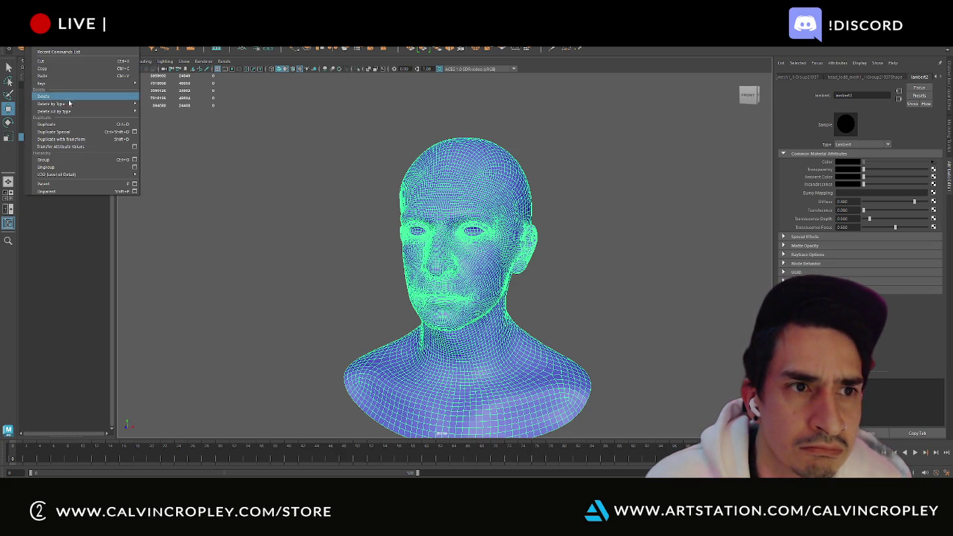
- Delete all construction history on the head mesh, then reselect the head
left_click(171, 114)
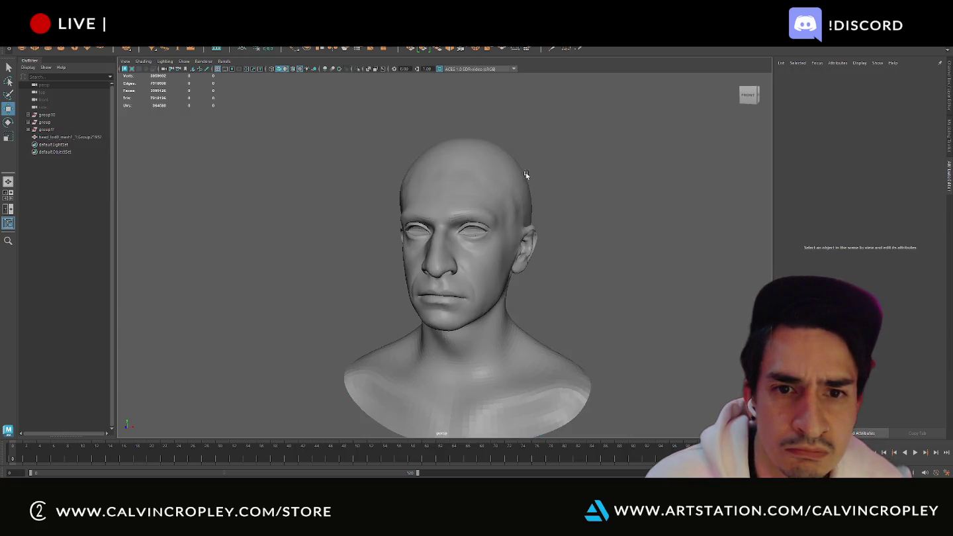
scroll(527, 176, "down", 3)
scroll(526, 176, "down", 2)
scroll(525, 179, "up", 1)
scroll(525, 184, "up", 3)
scroll(525, 185, "up", 5)
left_click_drag(593, 205, 604, 206, "alt")
left_click(605, 206)
left_click(427, 218)
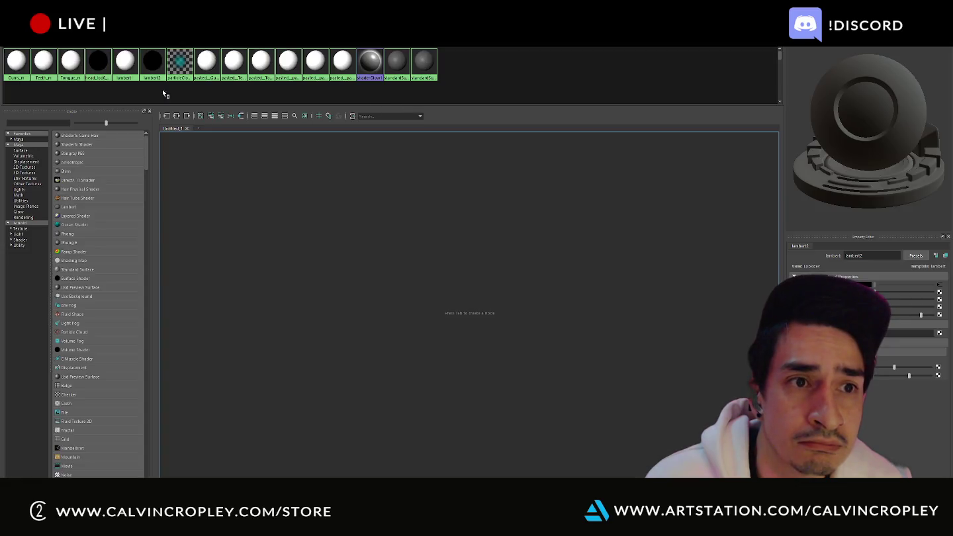
- Delete the Gums_m, Teeth_m and Tongue_m materials in Hypershade
left_click(16, 63)
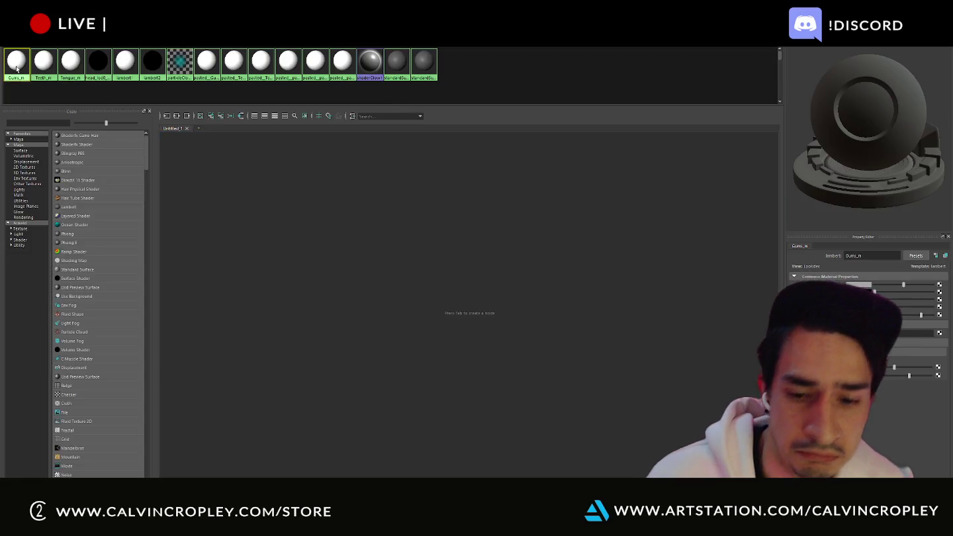
key("Delete")
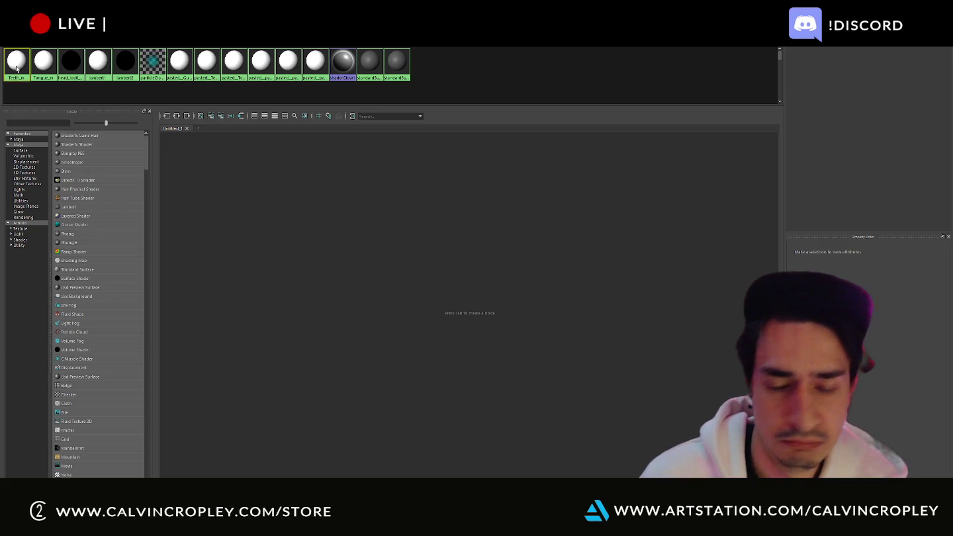
left_click(16, 67)
key("Delete")
left_click(17, 68)
key("Delete")
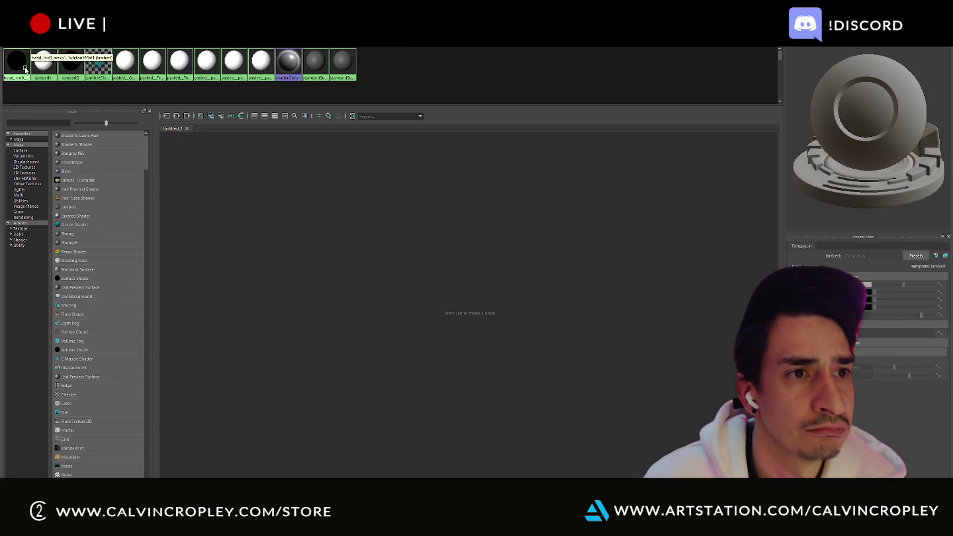
- Delete the next unused materials and the leftover pasted materials
left_click(45, 62)
key("Delete")
left_click(71, 63)
key("Delete")
left_click(98, 62)
key("Delete")
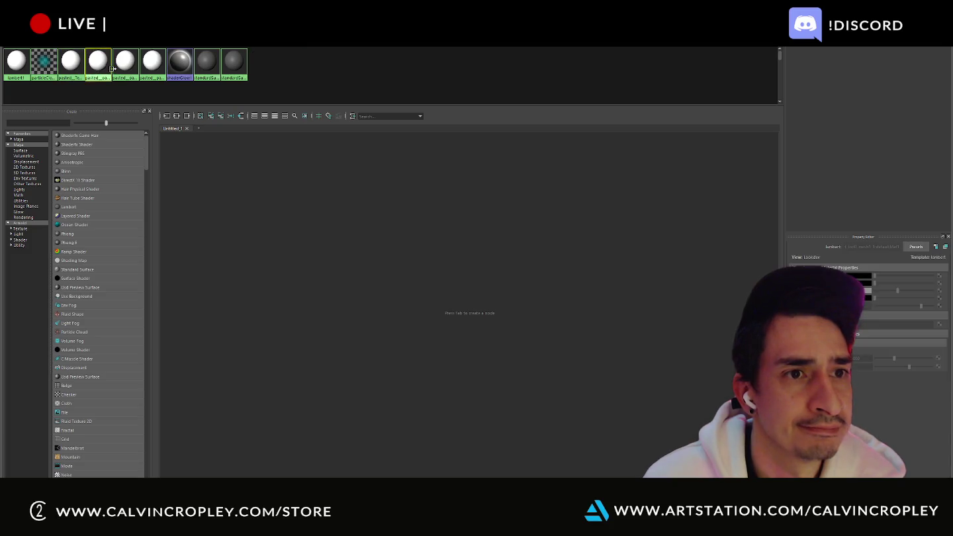
left_click(125, 63)
key("Delete")
left_click(125, 62)
key("Delete")
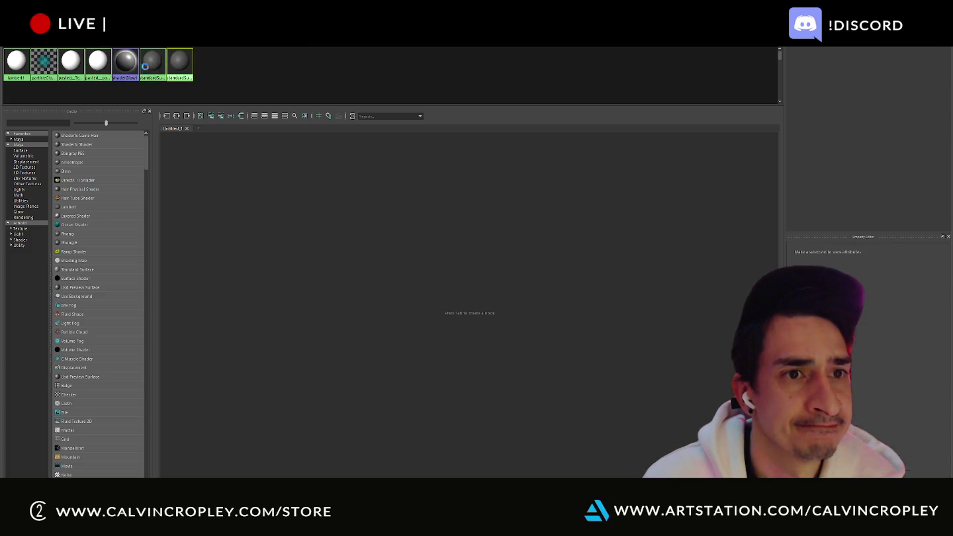
- Remove the remaining pasted materials, check lambert1, and close Hypershade
left_click(145, 66)
left_click(65, 67, "shift")
key("Delete")
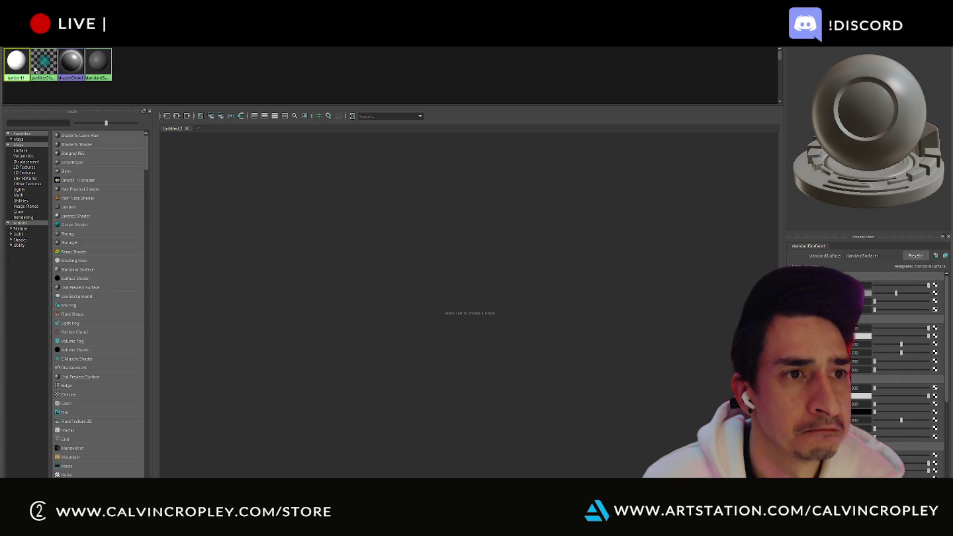
left_click(16, 67)
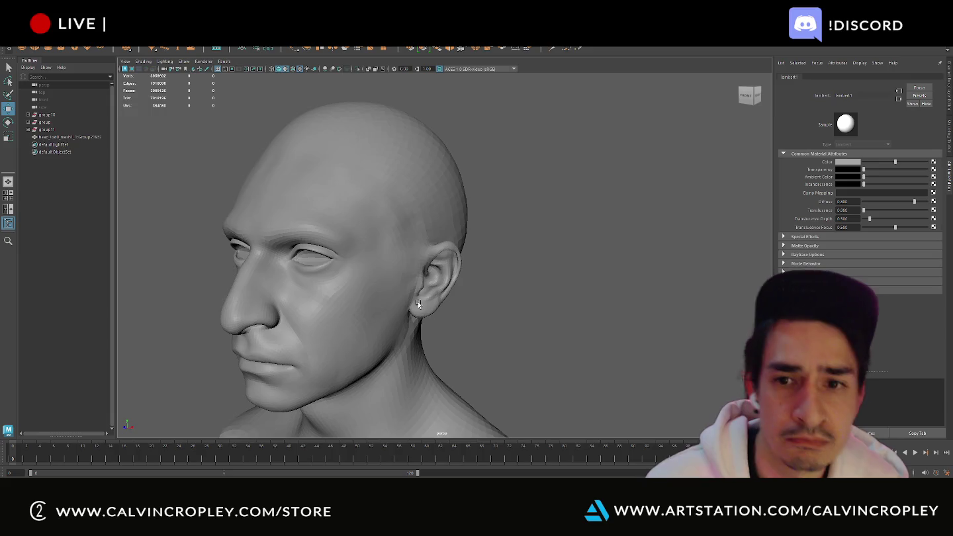
left_click(371, 200)
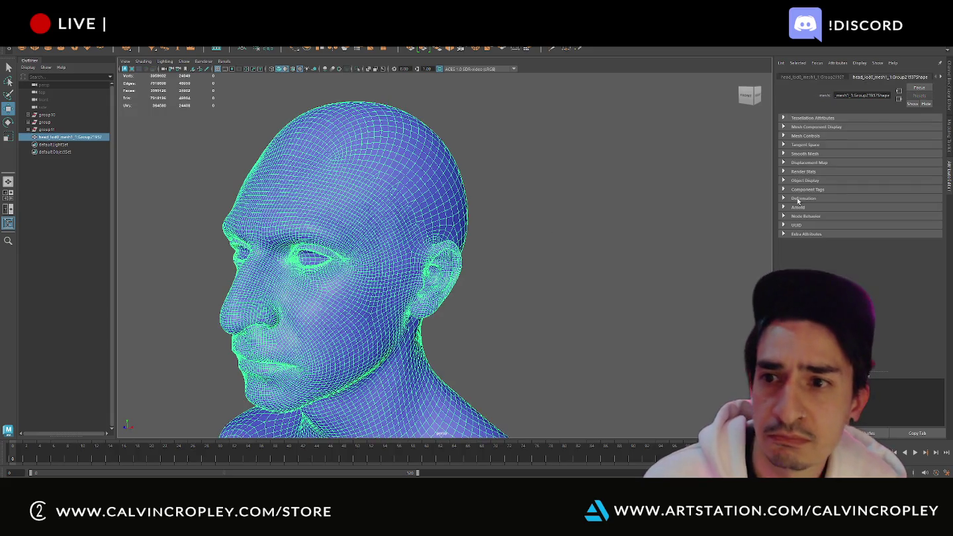
- Assign a new lambert material to the head with a file texture driving its colour
mouse_move(426, 208)
right_mouse_down()
mouse_move(454, 409)
mouse_move(483, 414)
right_mouse_up()
left_click(516, 318)
left_click(398, 205)
left_click(919, 77)
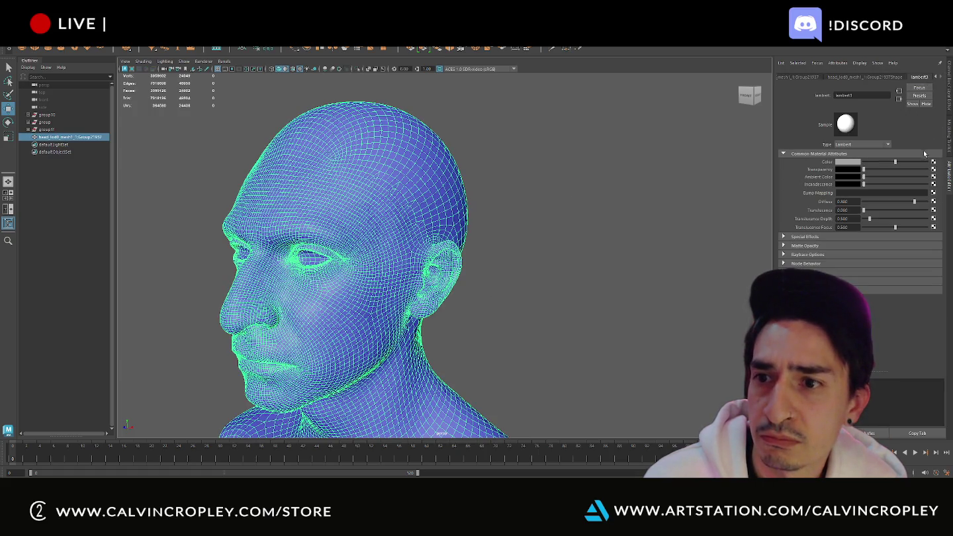
left_click(933, 163)
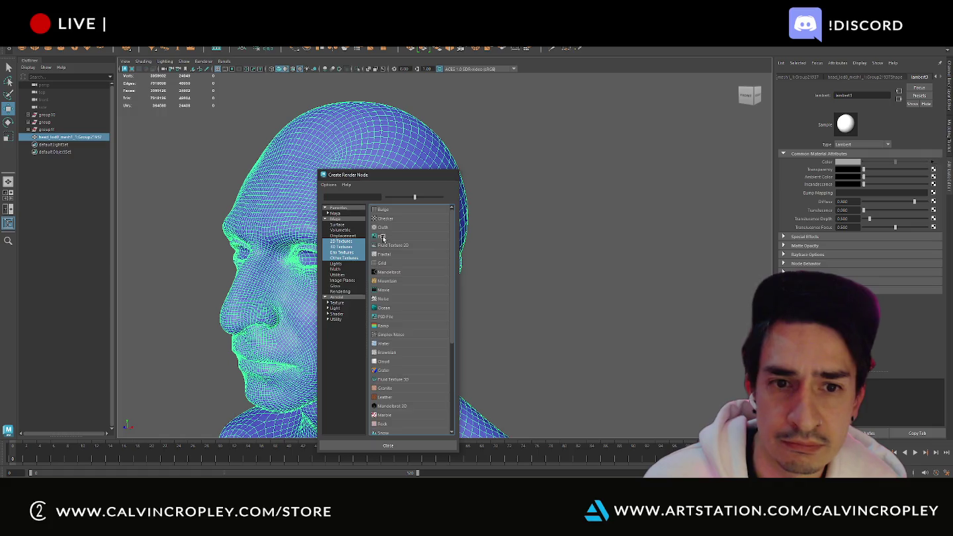
left_click(384, 243)
left_click(935, 182)
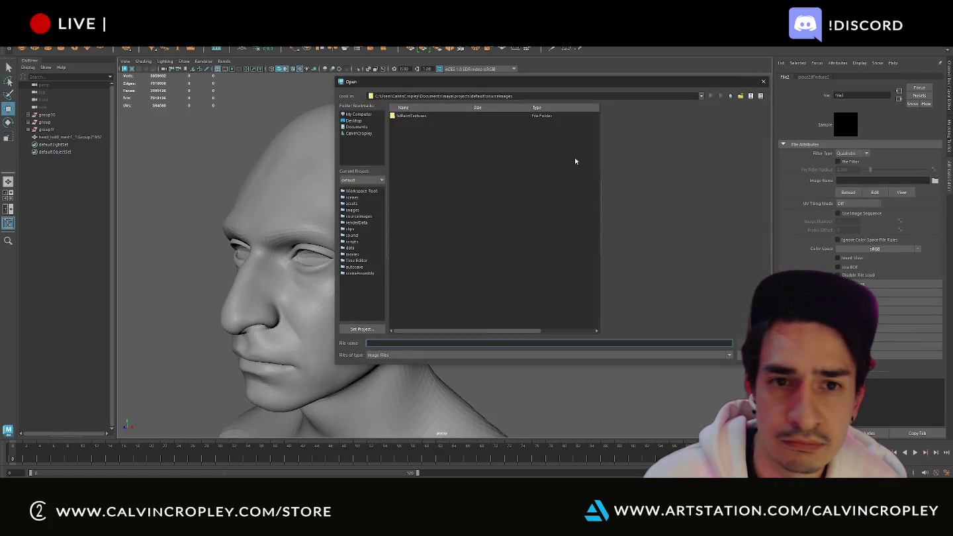
left_click(358, 123)
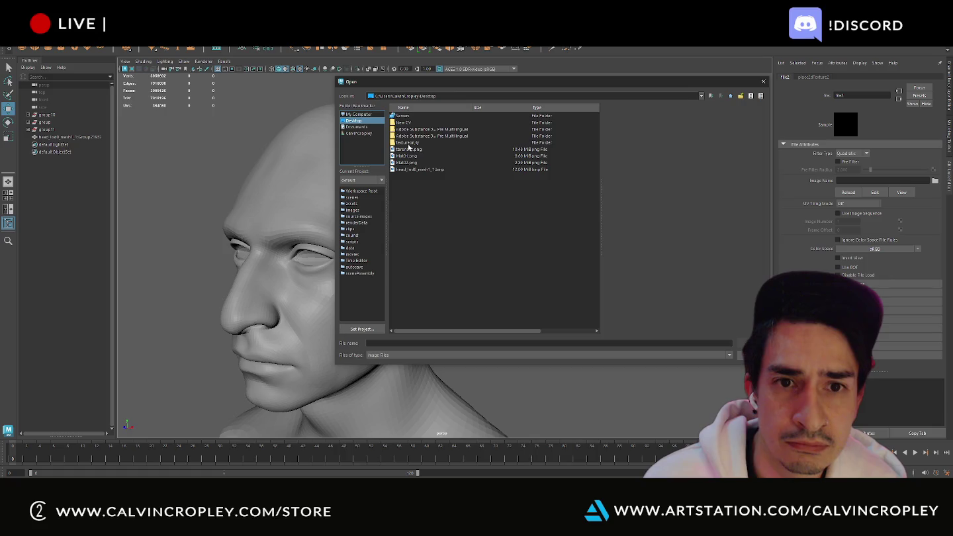
double_click(408, 142)
double_click(412, 117)
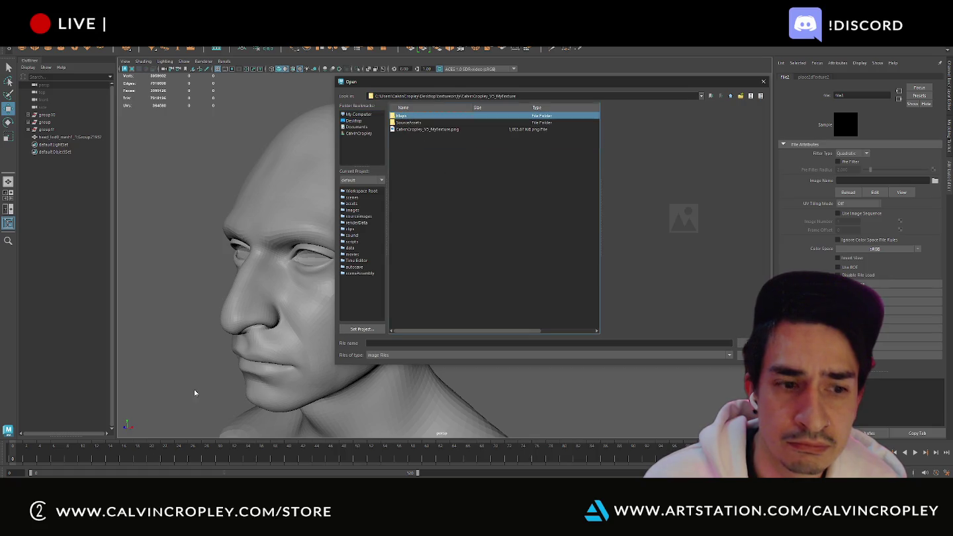
key("alt+Tab")
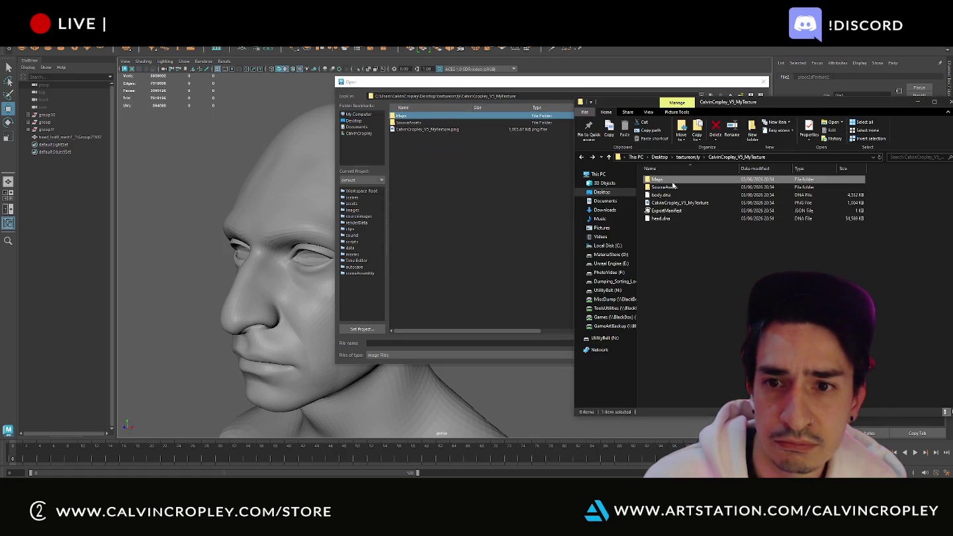
- Get Head_Basecolor_Animated_CM2 from the Maps folder onto the Desktop, then minimise Explorer
double_click(673, 182)
left_click_drag(734, 105, 539, 116)
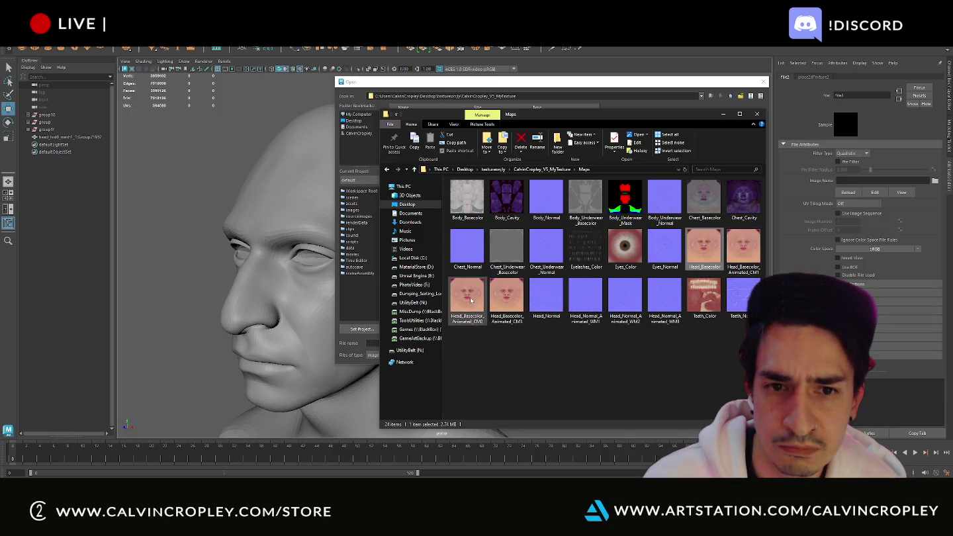
left_click(465, 169)
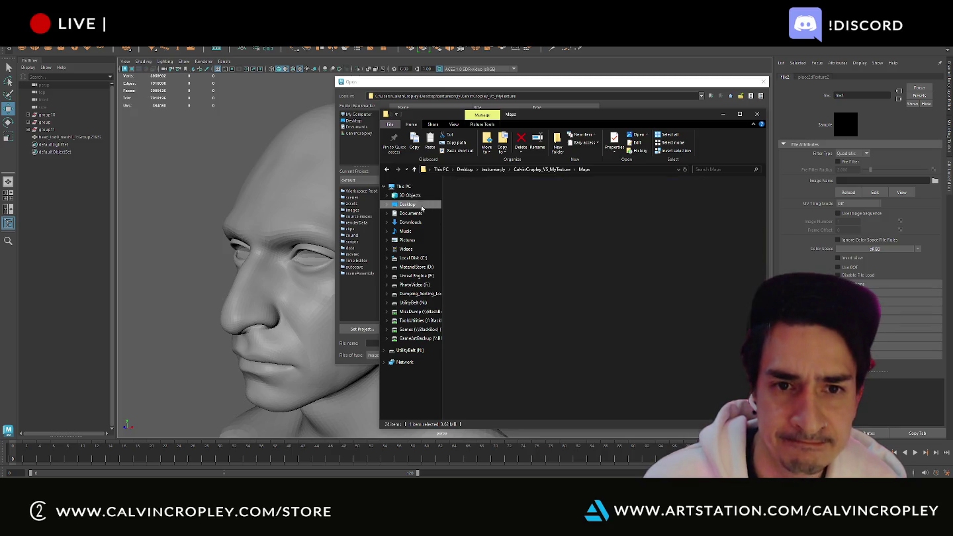
scroll(691, 290, "down", 3)
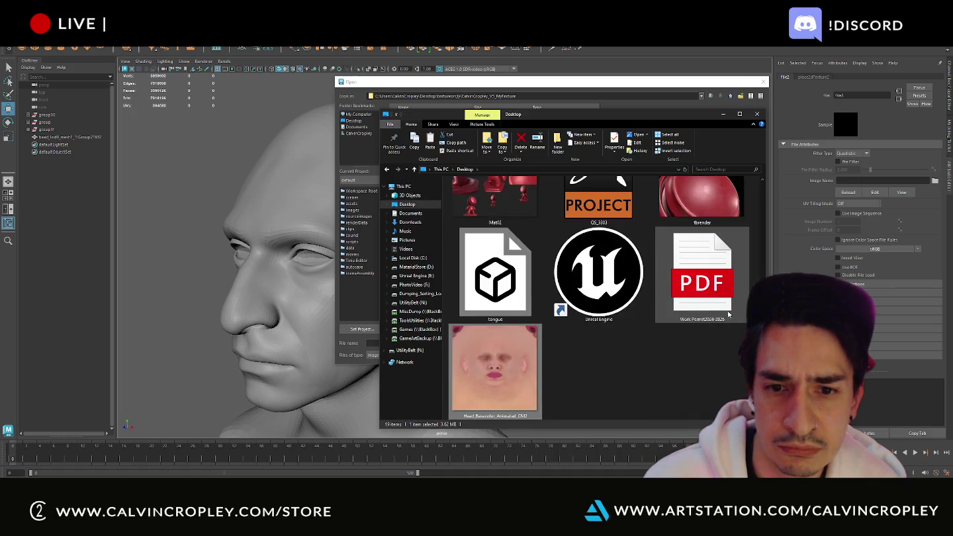
left_click(568, 128)
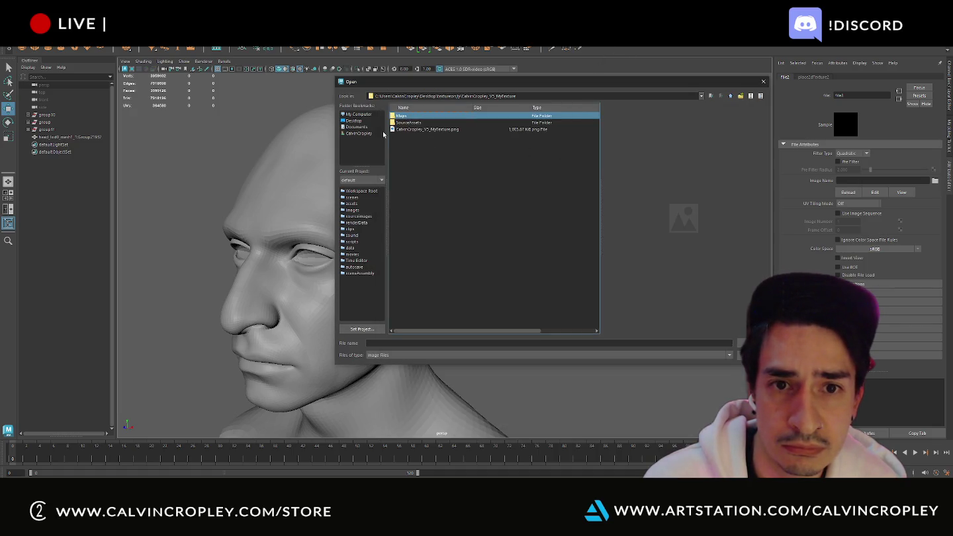
- Load Head_Basecolor_Animated_CM2.png from the Desktop as the head's file texture
left_click(403, 131)
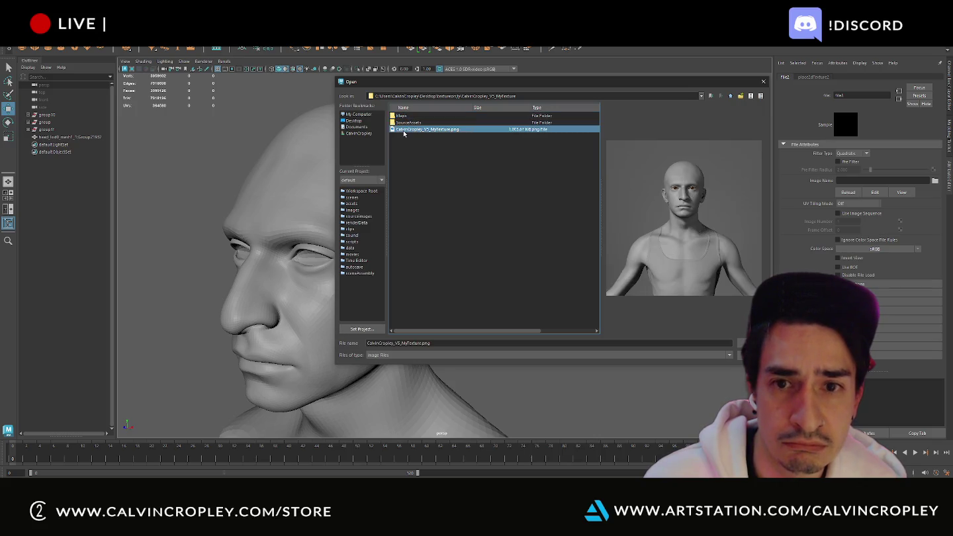
left_click(358, 120)
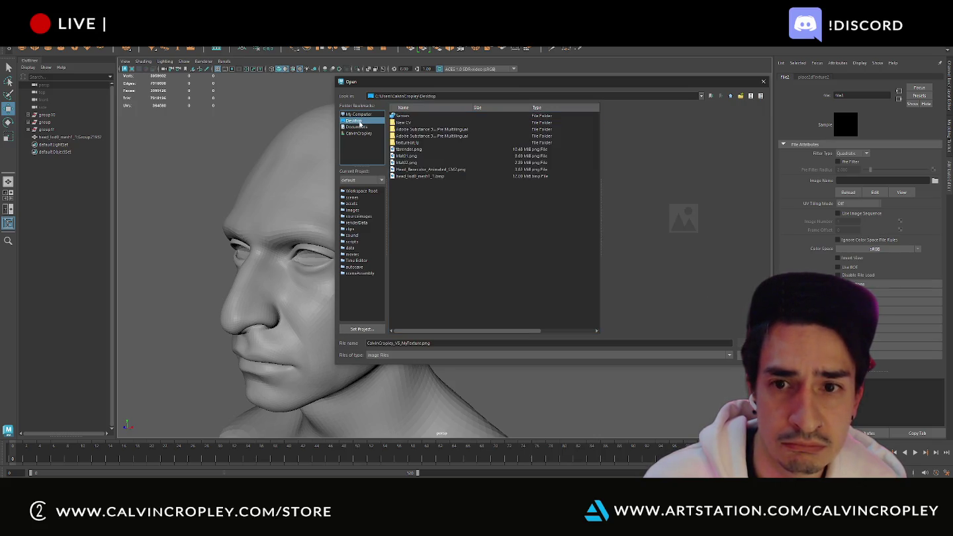
left_click(419, 176)
left_click(417, 170)
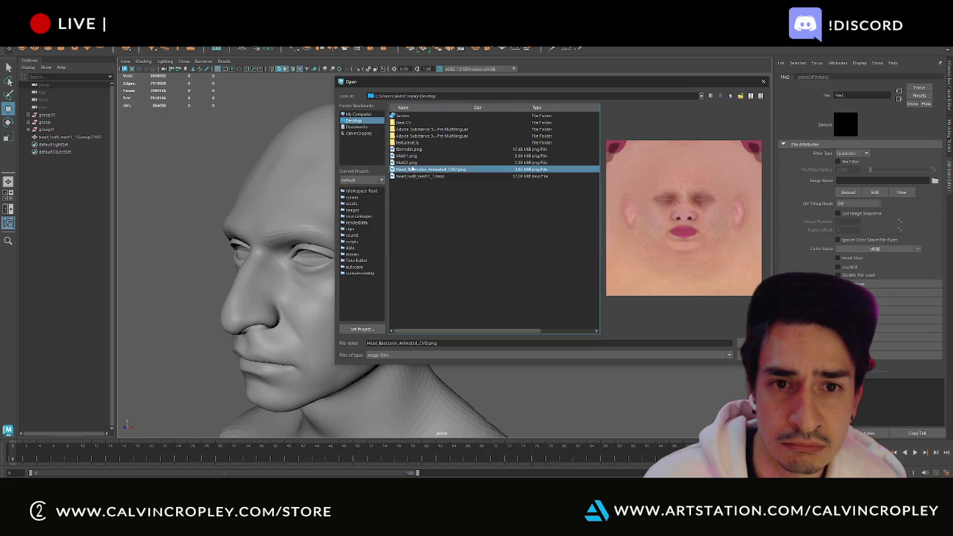
left_click(410, 171)
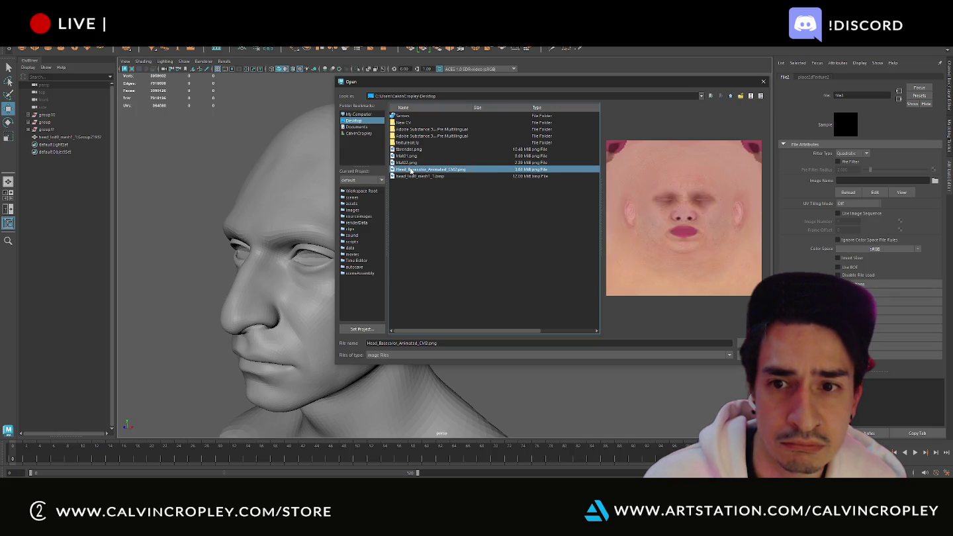
double_click(411, 169)
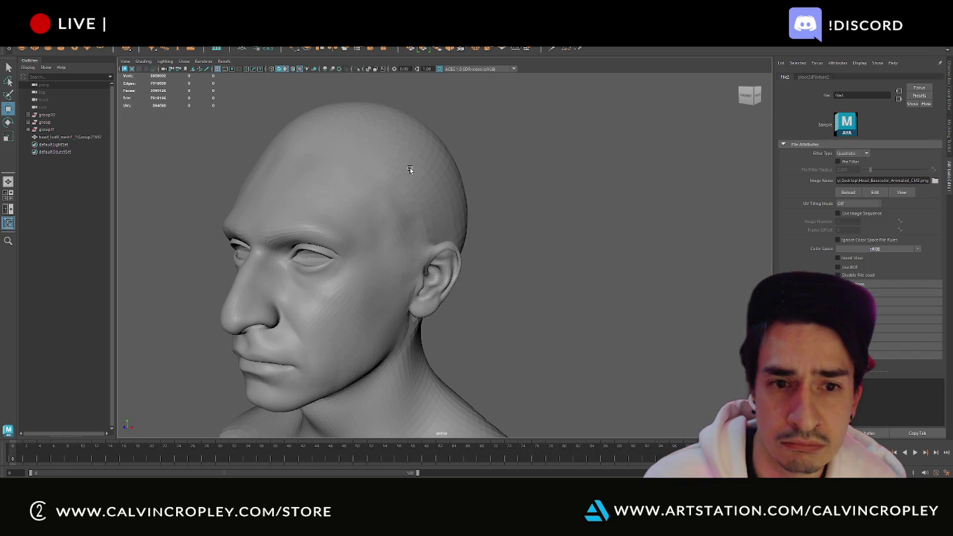
- Turn on textured display and orbit the head to inspect the skin texture from several sides
scroll(410, 171, "down", 2)
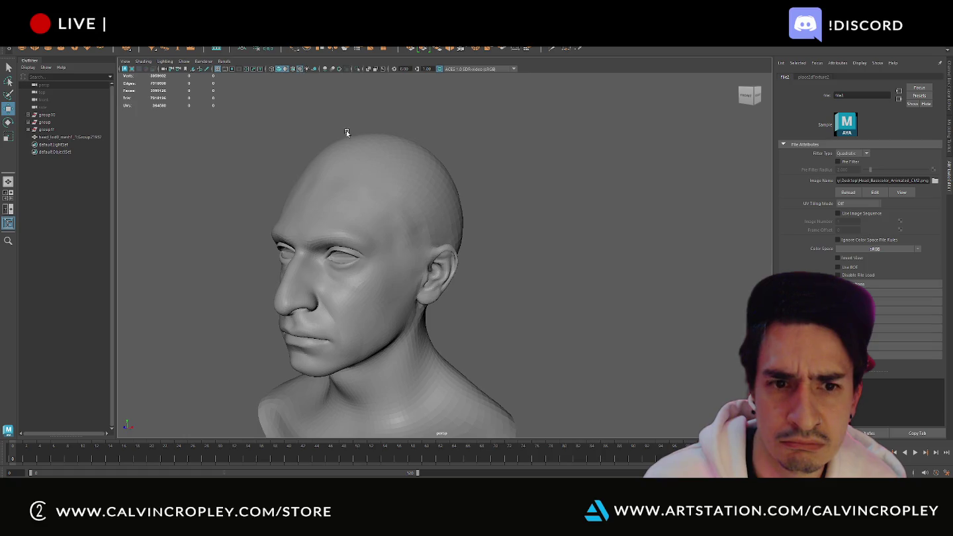
scroll(385, 180, "down", 2)
left_click_drag(385, 181, 473, 169, "alt")
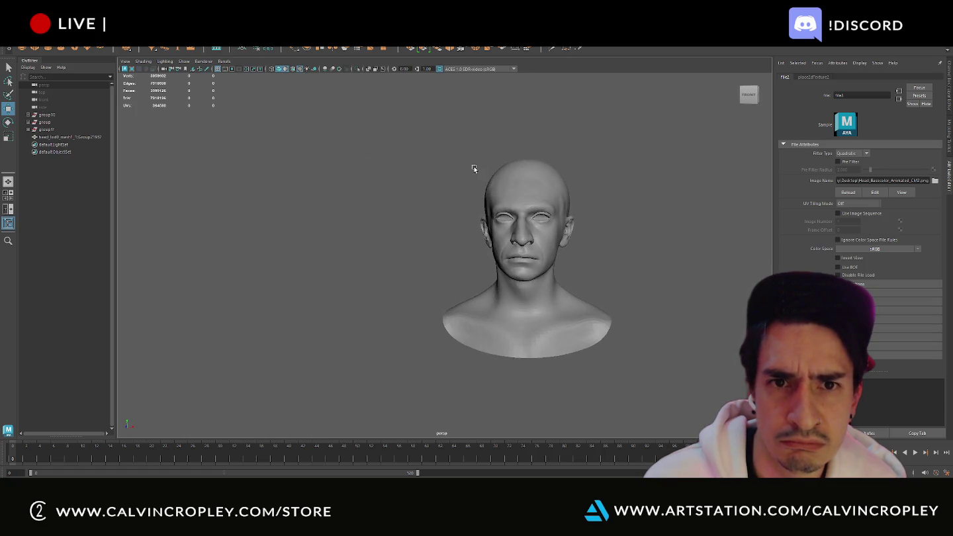
middle_click_drag(473, 169, 406, 192, "alt")
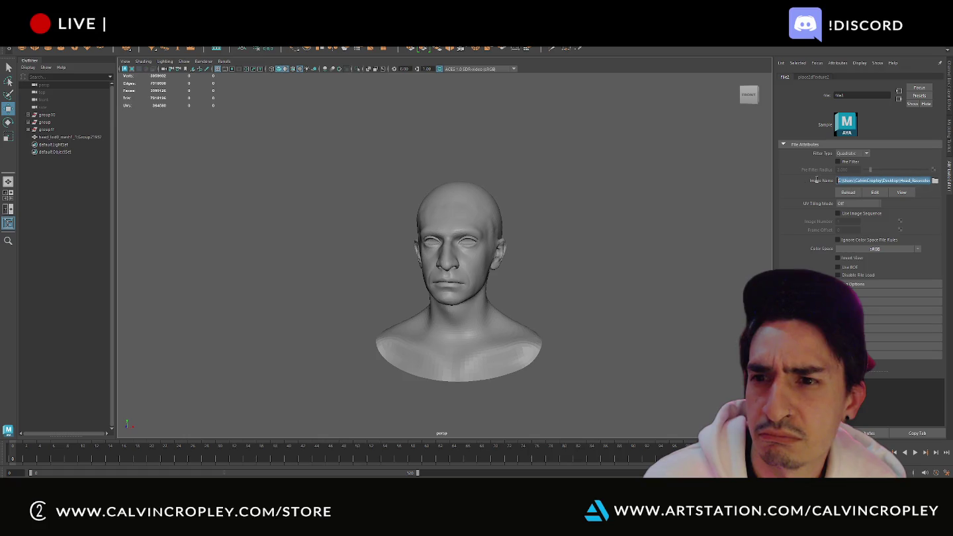
left_click(635, 178)
left_click_drag(549, 206, 606, 198, "alt")
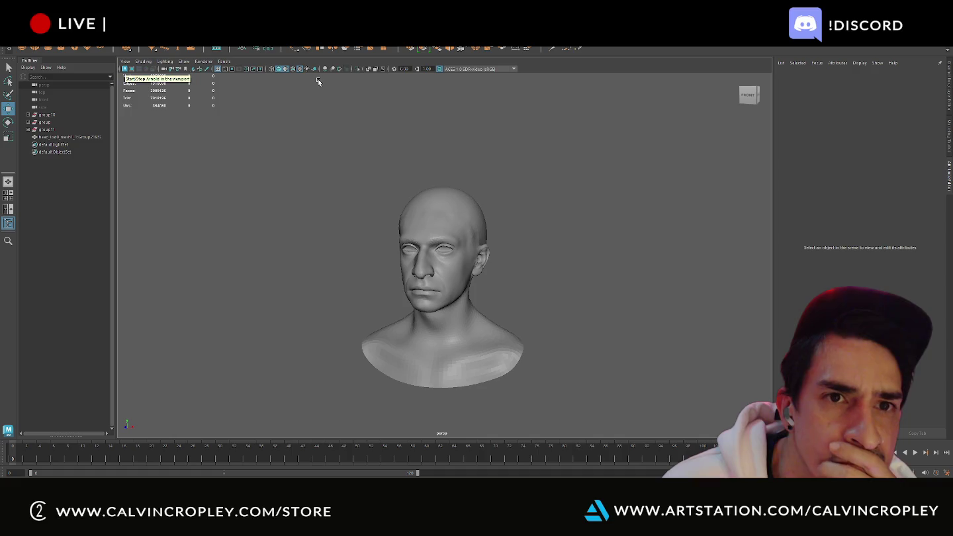
key("4")
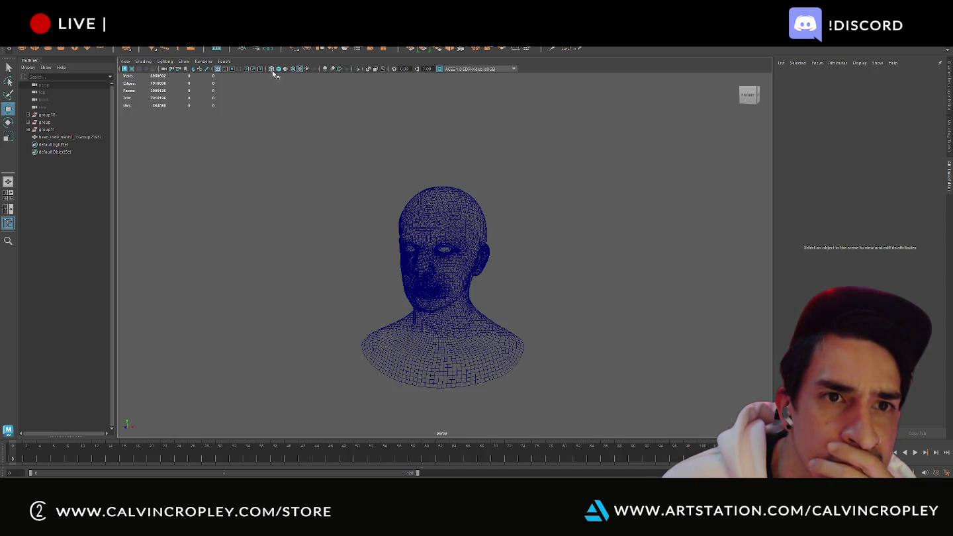
left_click(300, 73)
scroll(542, 270, "up", 2)
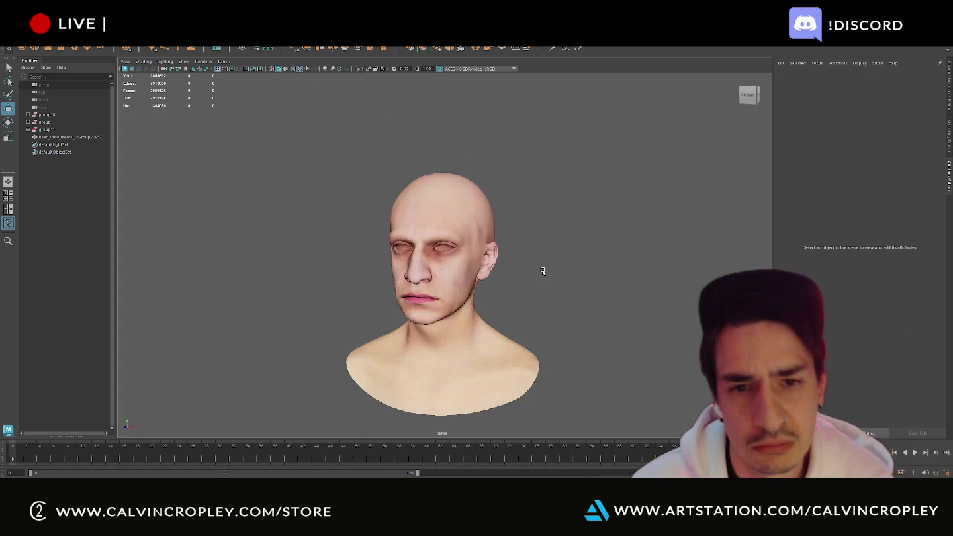
scroll(568, 264, "up", 2)
left_click_drag(568, 263, 557, 268, "alt")
scroll(557, 268, "up", 5)
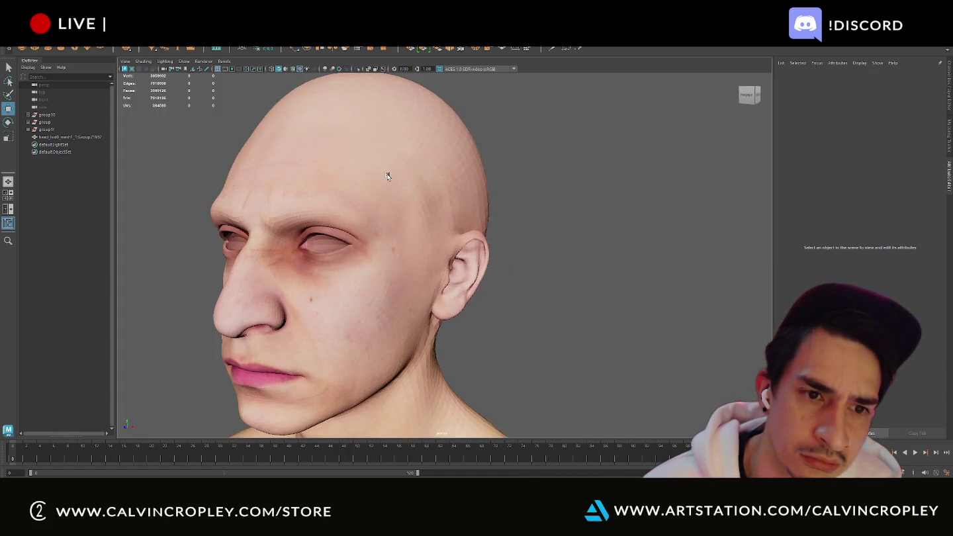
scroll(562, 232, "down", 5)
scroll(576, 235, "down", 2)
mouse_move(578, 235)
left_mouse_down("alt")
mouse_move(641, 242)
mouse_move(497, 247)
left_mouse_up("alt")
key("alt+Tab")
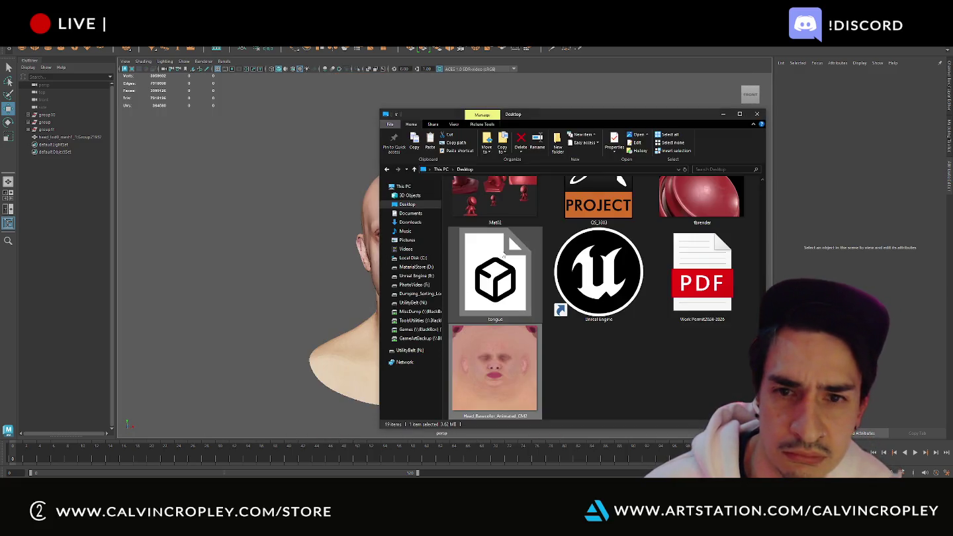
- In ZBrush, import Head_Basecolor_Animated_CM2 as the head's texture map
key("alt+Tab")
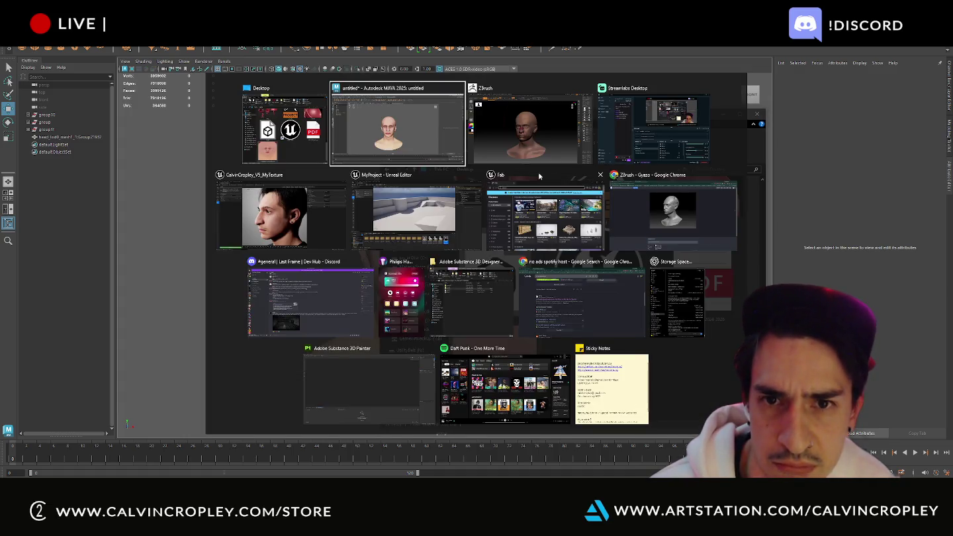
left_click(534, 153)
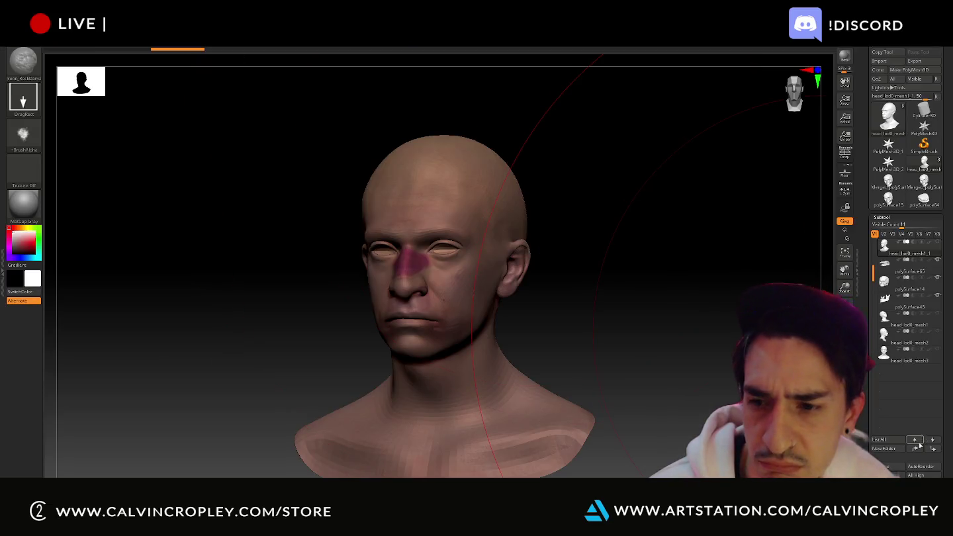
scroll(867, 322, "down", 3)
scroll(868, 322, "down", 3)
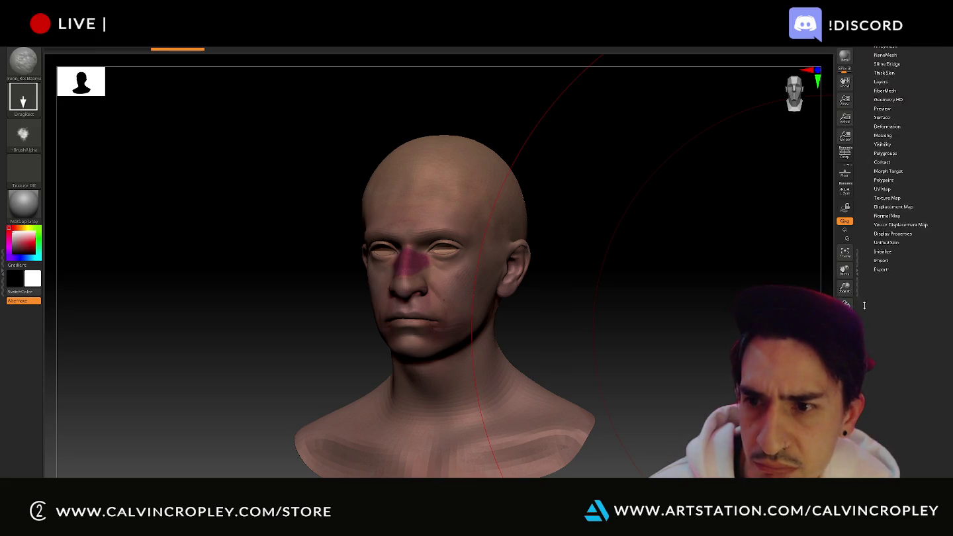
scroll(866, 322, "down", 3)
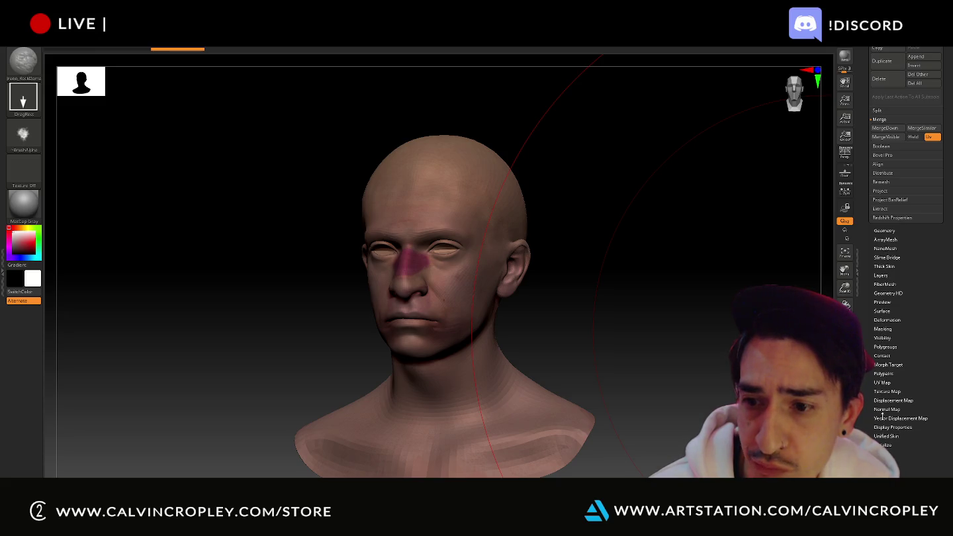
left_click(885, 390)
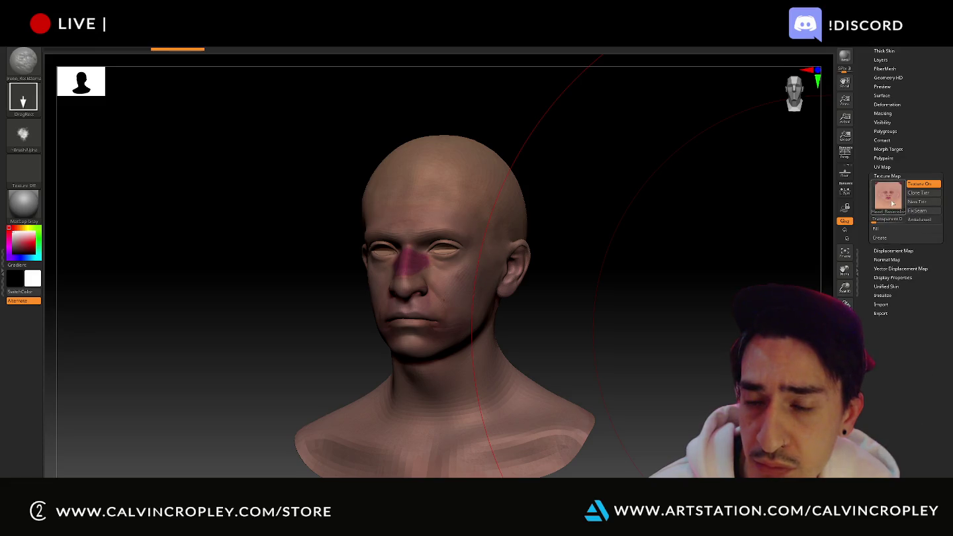
left_click(891, 199)
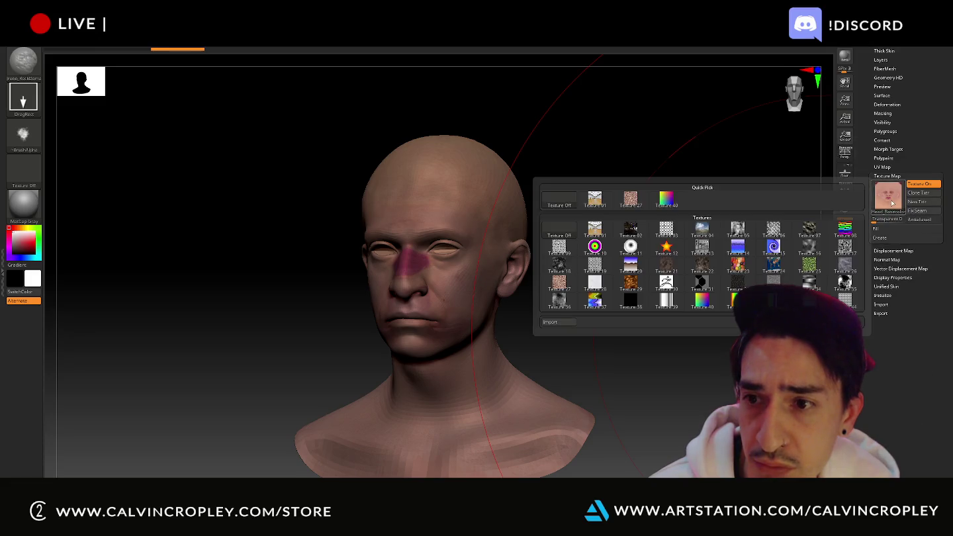
left_click(560, 323)
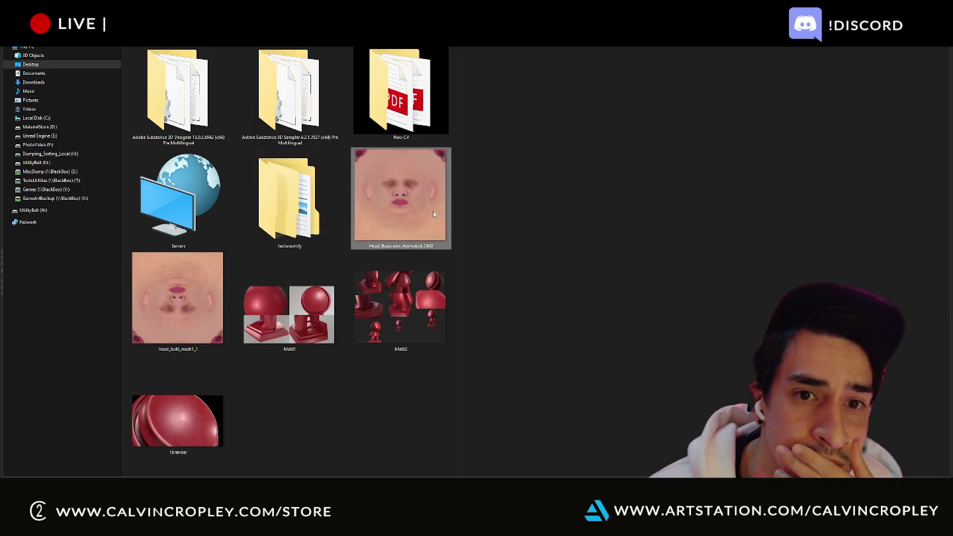
double_click(431, 212)
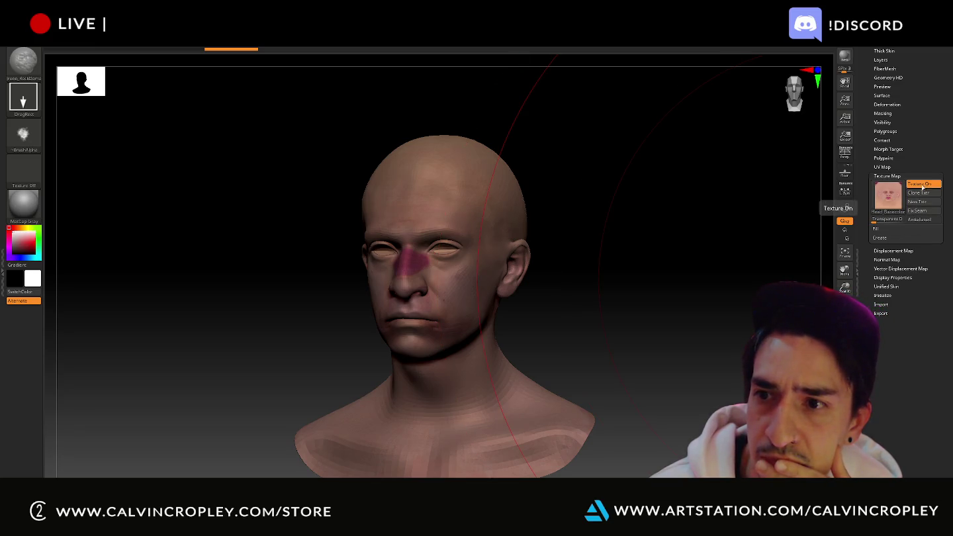
- Toggle Texture On, set texture transparency to 22, and rotate the head to front view
left_click(923, 187)
left_click(927, 186)
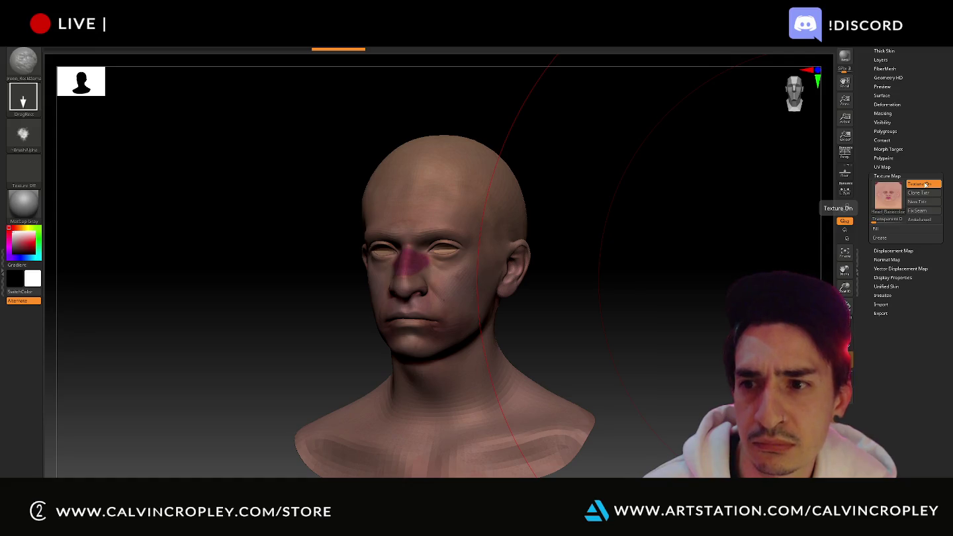
left_click_drag(875, 221, 916, 223)
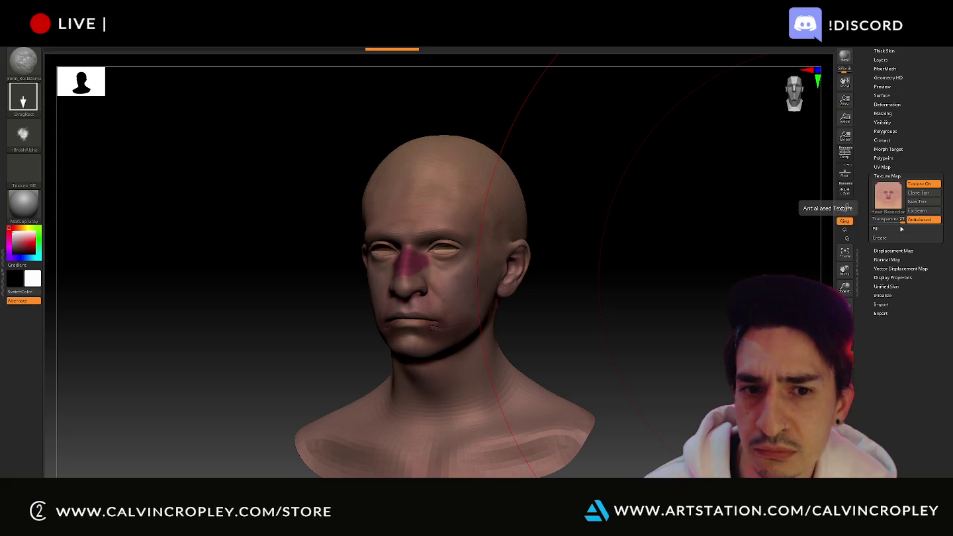
left_click_drag(686, 229, 841, 213)
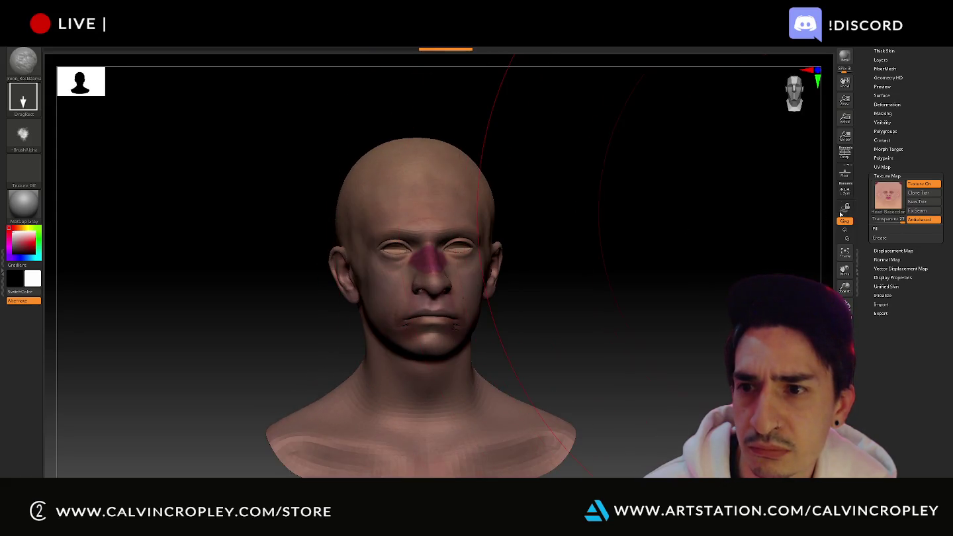
left_click(887, 202)
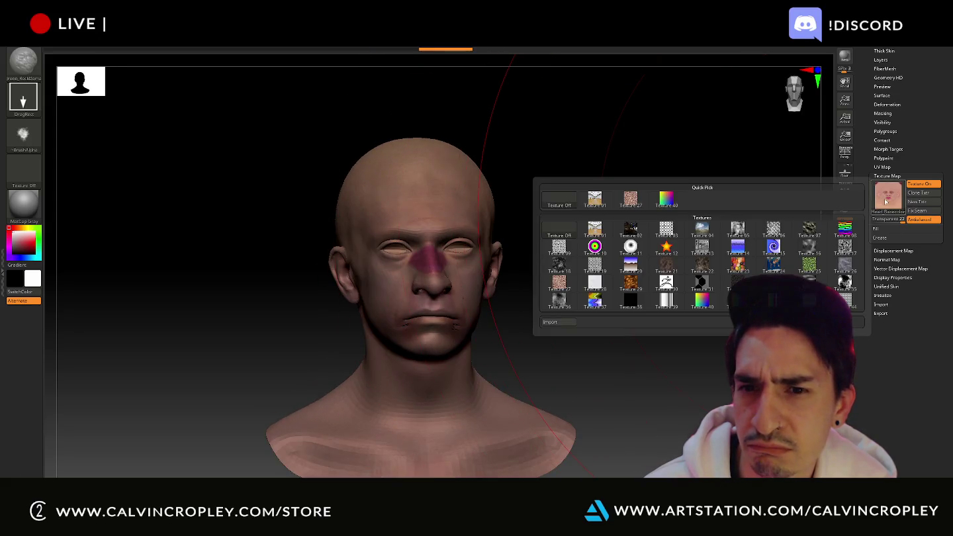
- Try Texture 01 on the head, then reapply Head_Basecolor_Animated_CM2
left_click(597, 229)
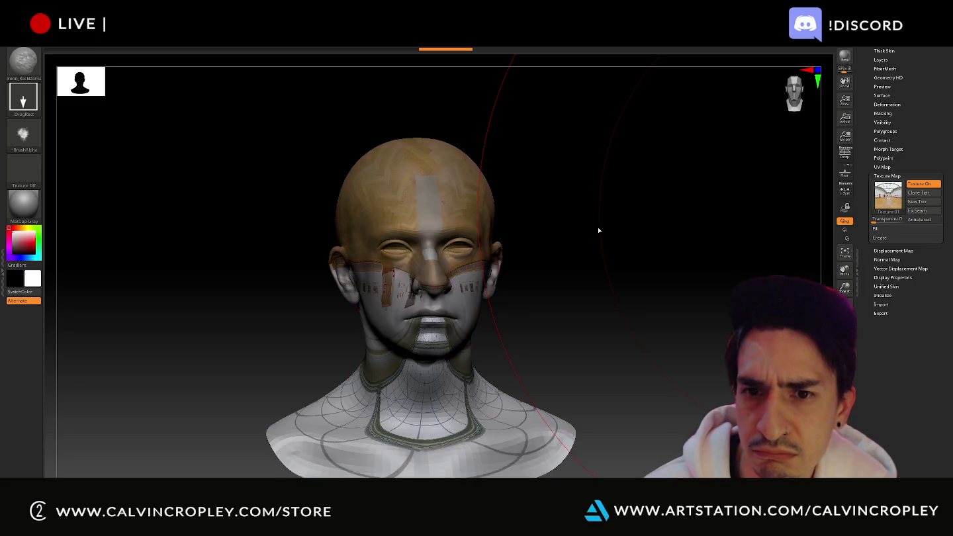
left_click(888, 204)
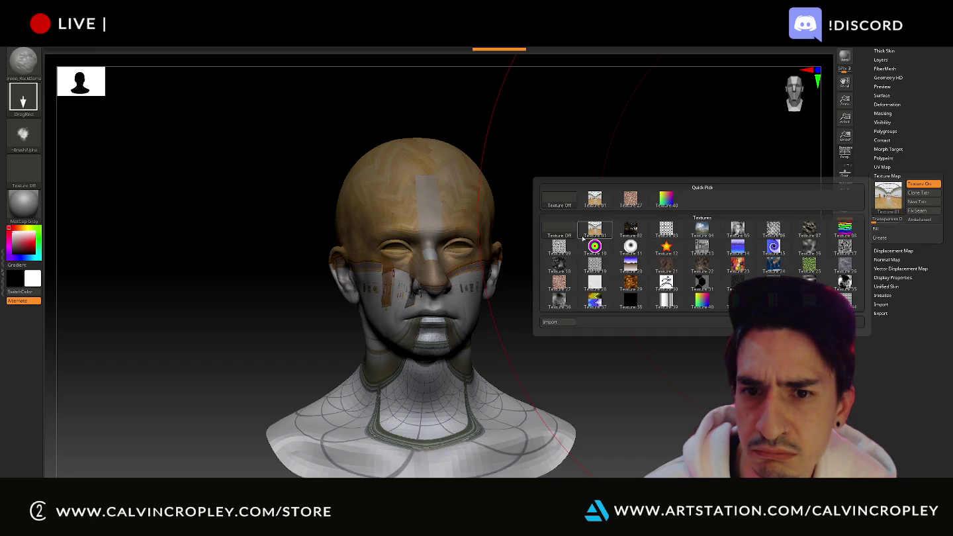
left_click(558, 323)
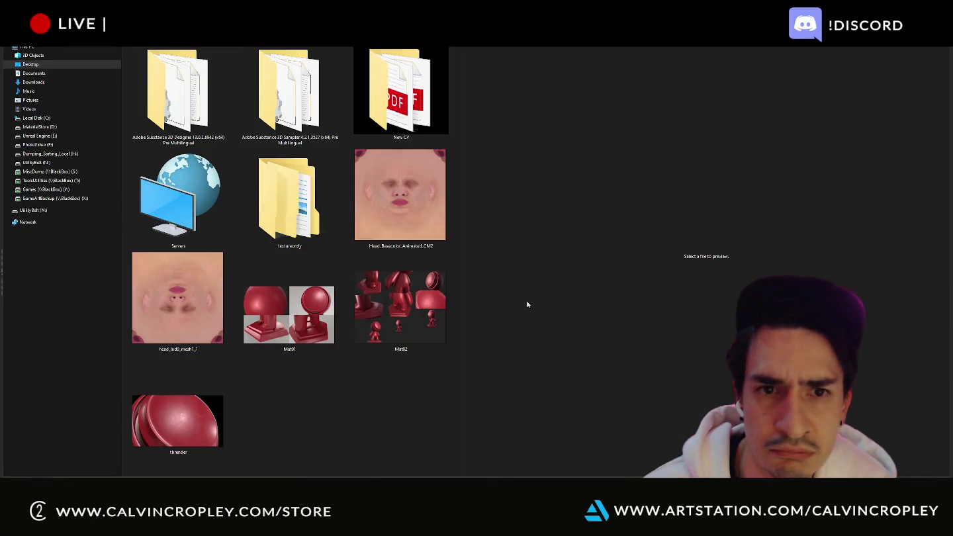
double_click(411, 228)
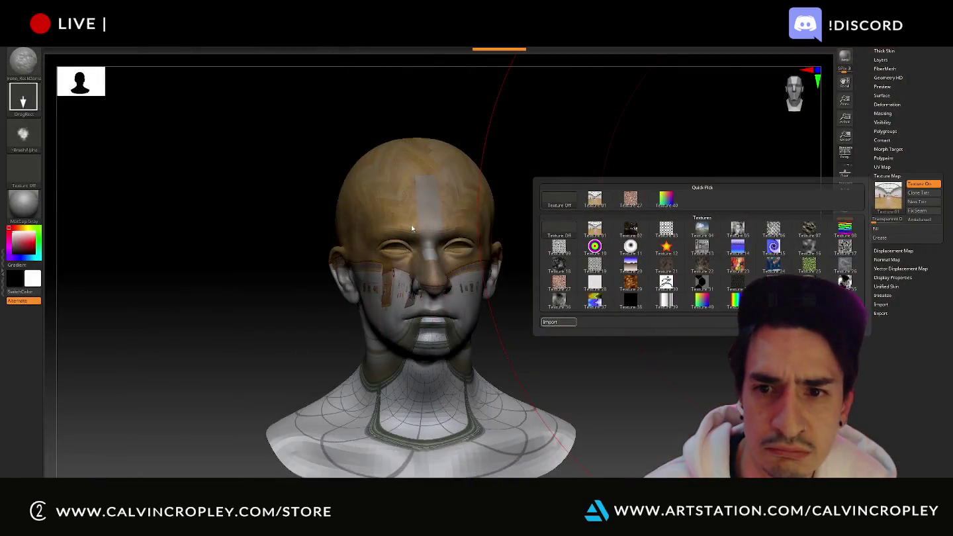
- Import the head_lod0_mesh1_1 face texture onto the head and rotate to check it
left_click(889, 199)
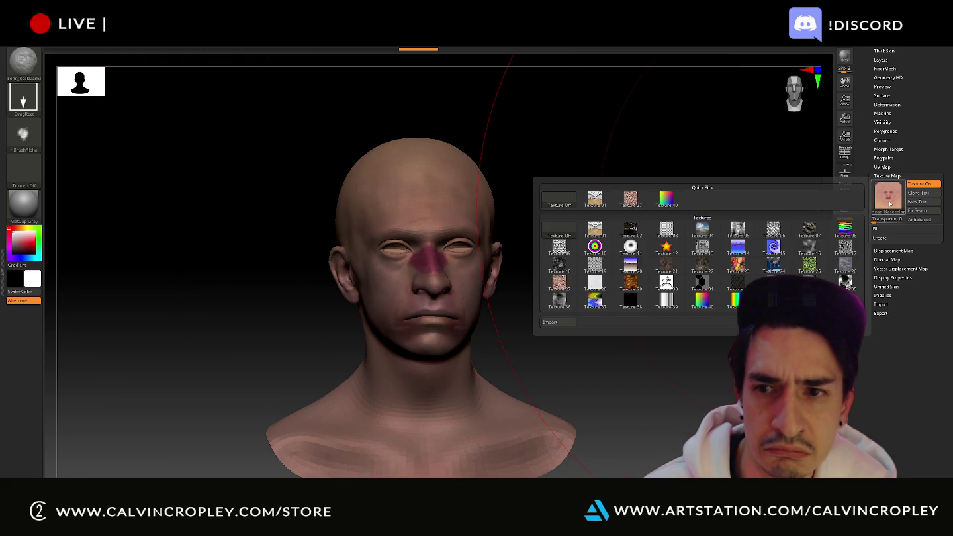
left_click(568, 325)
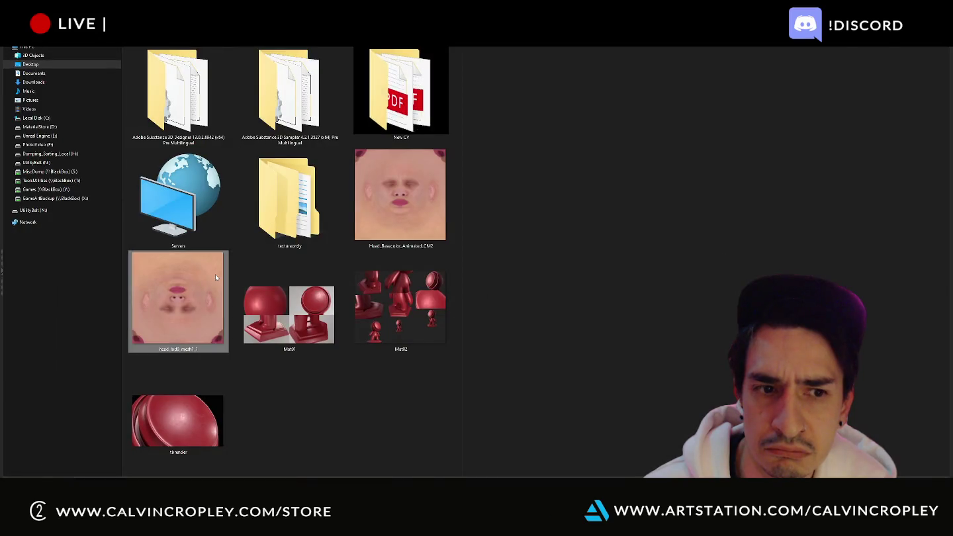
double_click(216, 274)
mouse_move(713, 296)
left_mouse_down()
mouse_move(684, 291)
mouse_move(693, 291)
left_mouse_up()
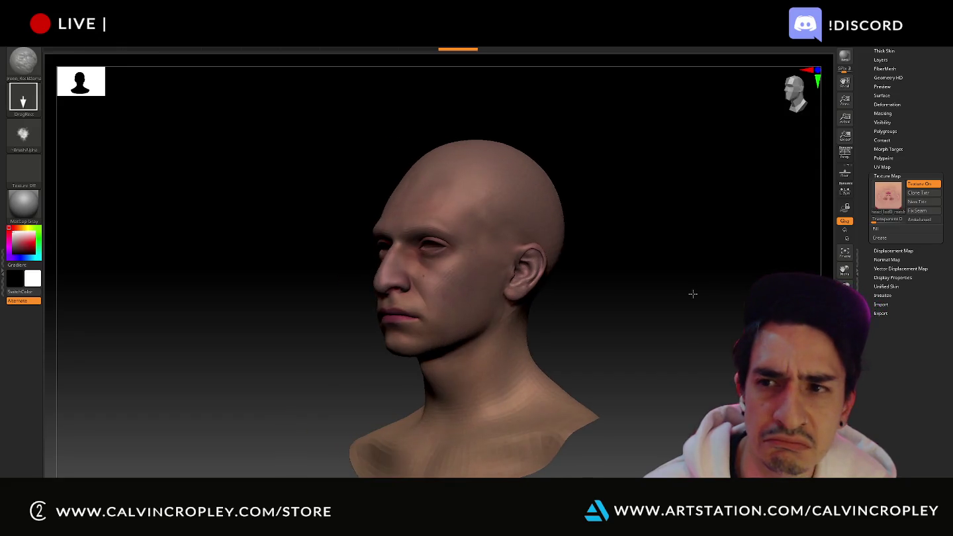
- Start and cancel a mesh export from the Tool palette, then expand the Subtool list
left_click_drag(862, 75, 872, 194)
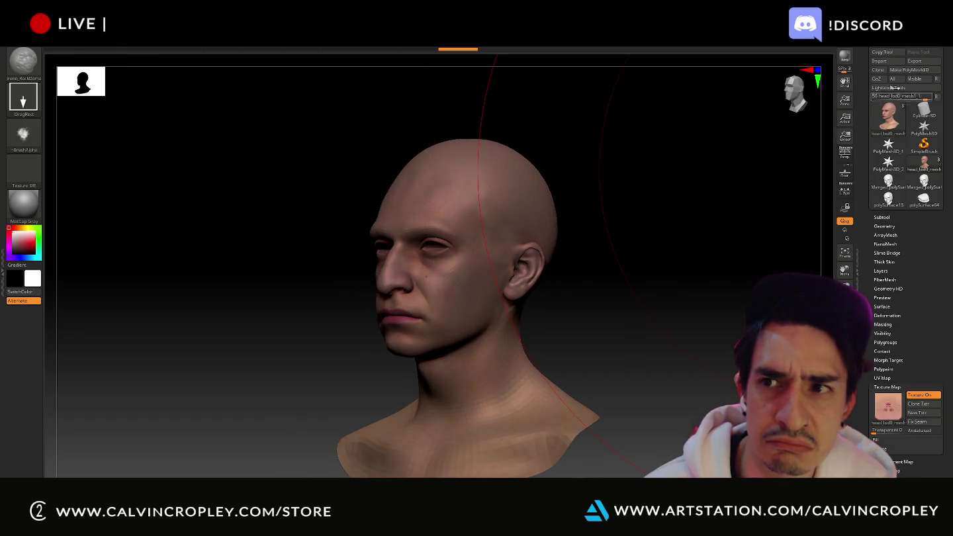
left_click(915, 60)
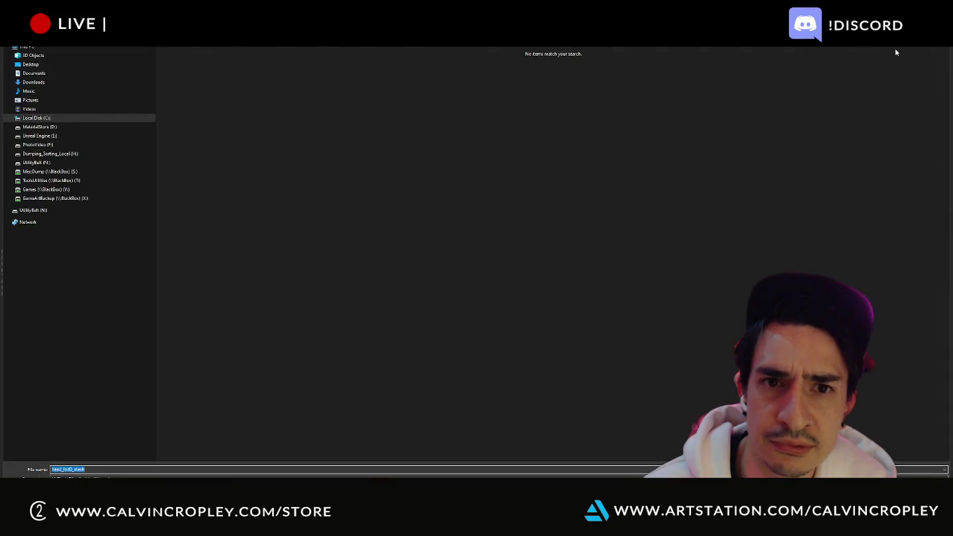
key("Return")
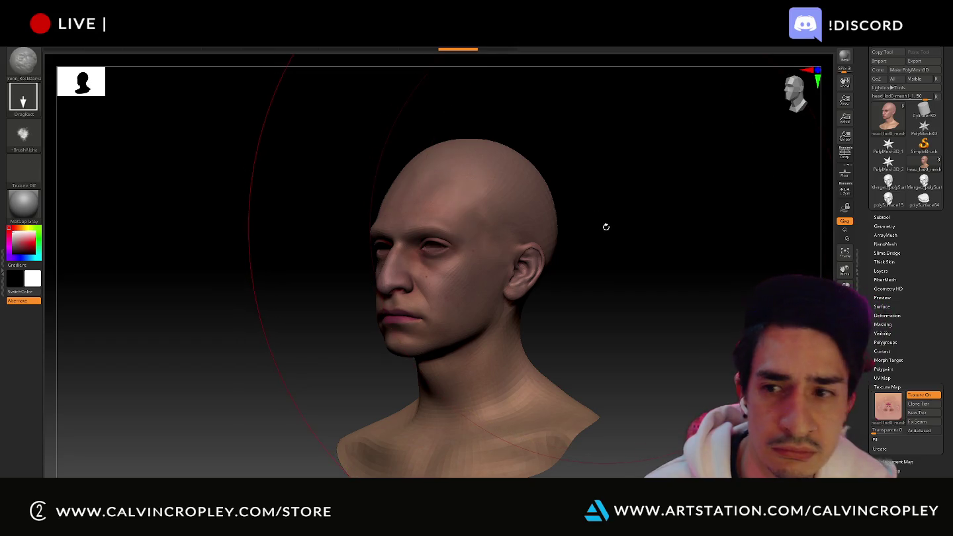
left_click(877, 217)
mouse_move(888, 147)
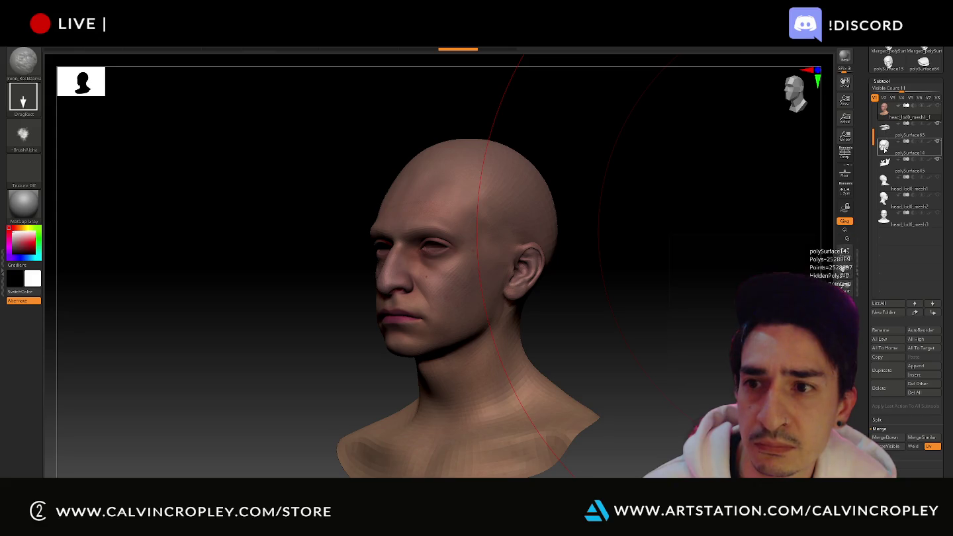
- Select the skull subtool and try yellow, then off-white, as the working colour
left_click(886, 147)
mouse_move(638, 228)
left_mouse_down()
mouse_move(628, 226)
mouse_move(698, 194)
mouse_move(139, 203)
left_mouse_up()
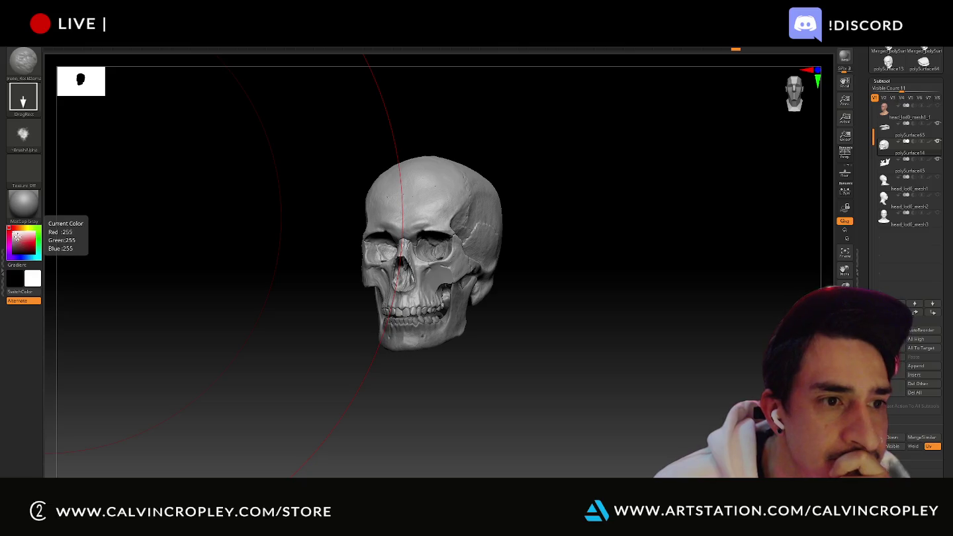
left_click(24, 230)
left_click(26, 227)
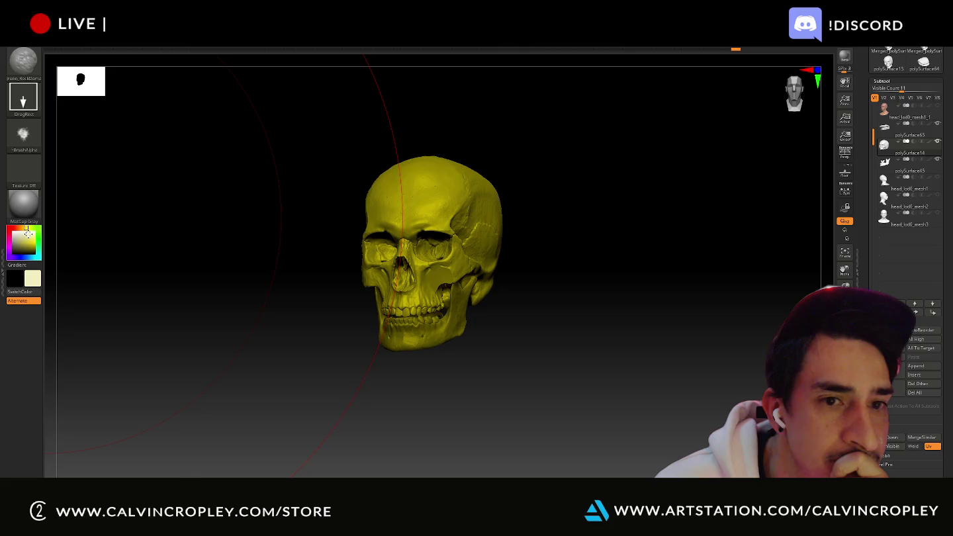
left_click(25, 232)
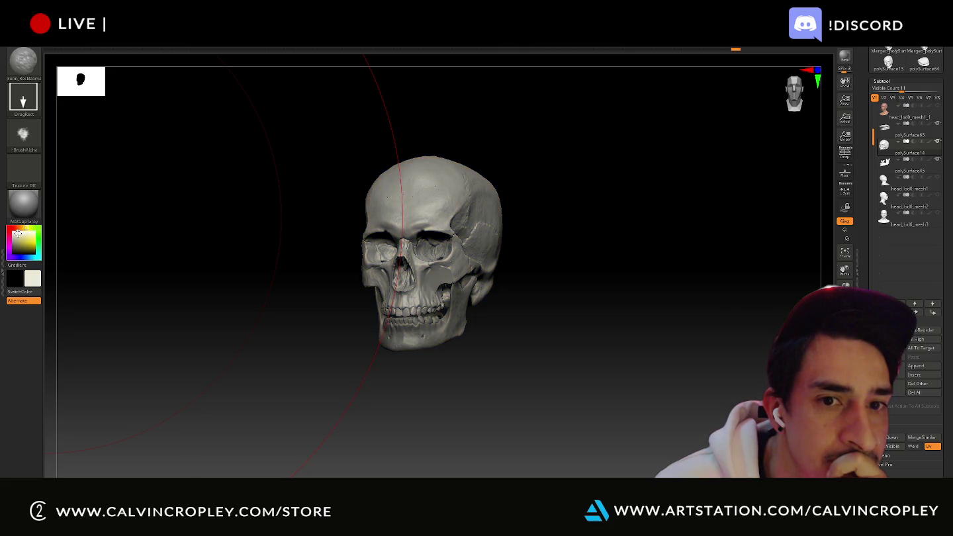
left_click(15, 231)
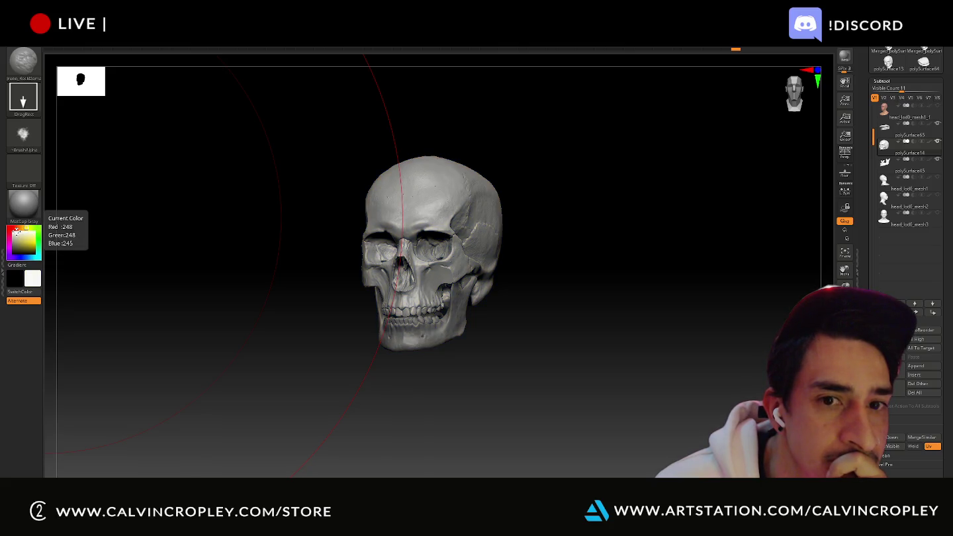
- Select the jaw subtool, pick a creamy off-white, and return to the textured head subtool
left_click_drag(679, 195, 556, 218)
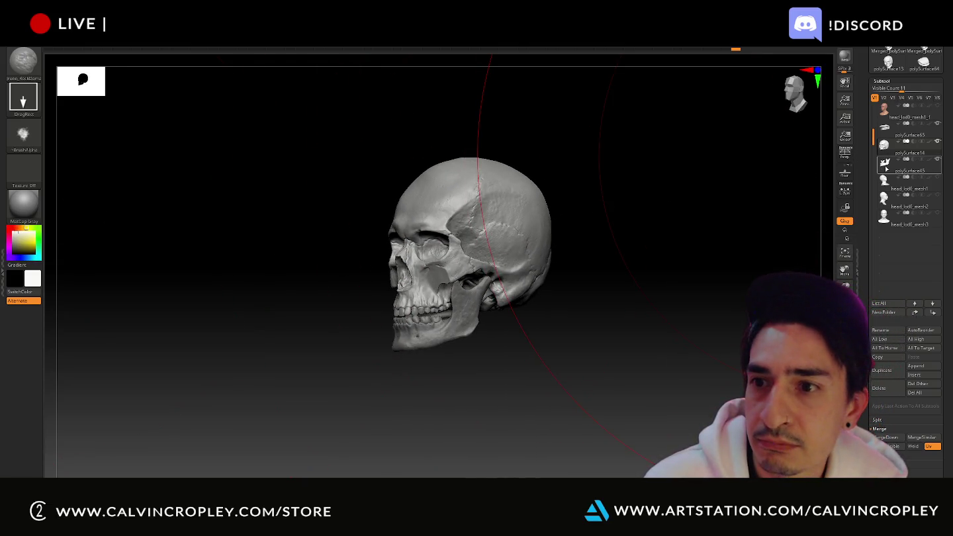
left_click(463, 311, "alt")
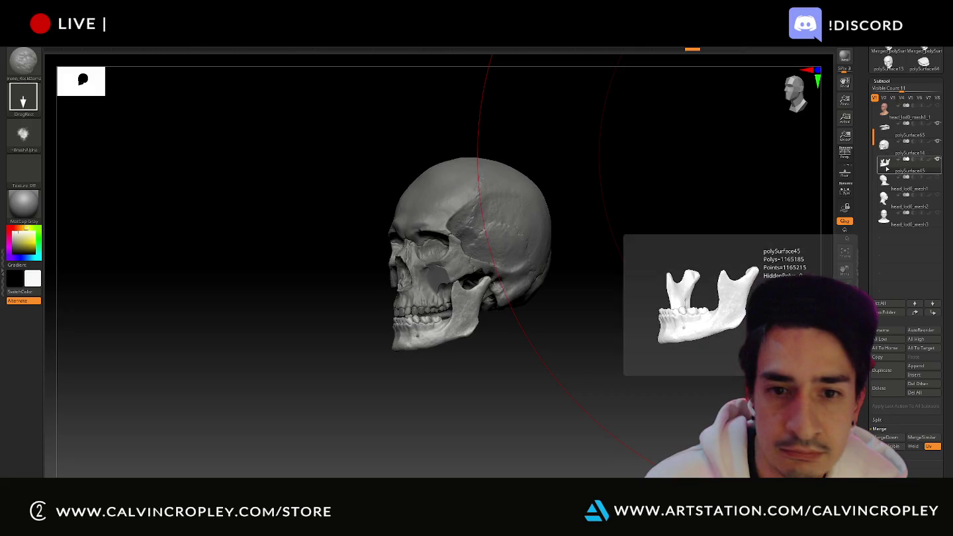
left_click(19, 234)
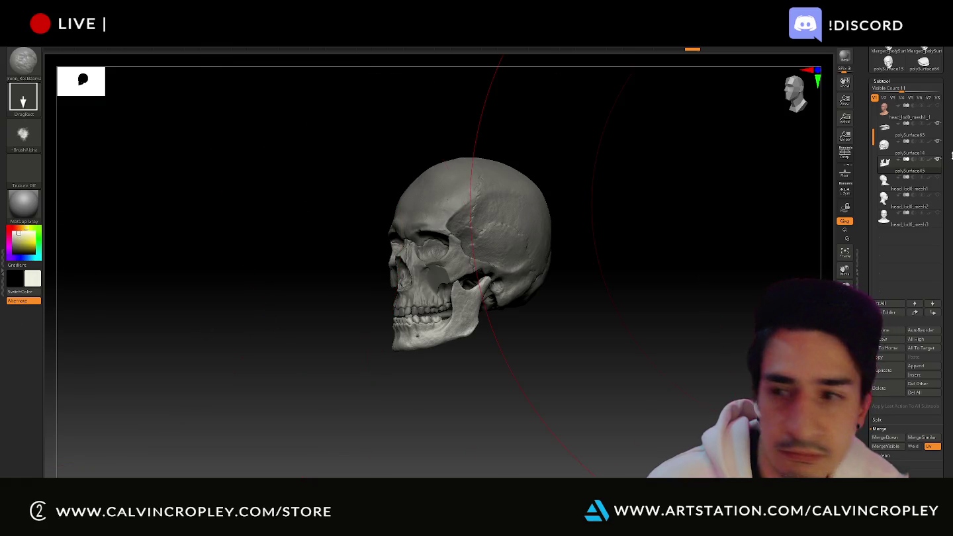
left_click(939, 106)
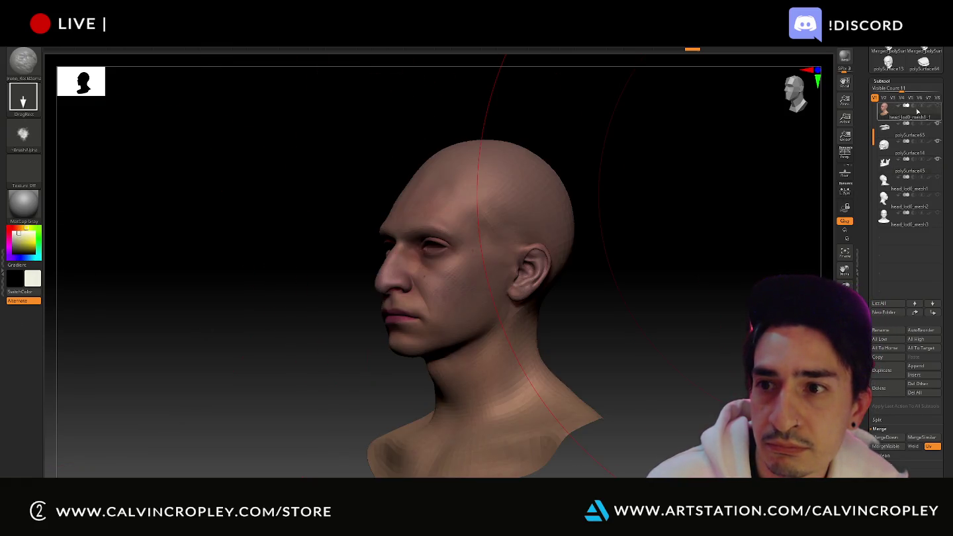
mouse_move(534, 174)
left_mouse_down()
mouse_move(140, 443)
mouse_move(635, 232)
mouse_move(579, 191)
mouse_move(611, 182)
left_mouse_up()
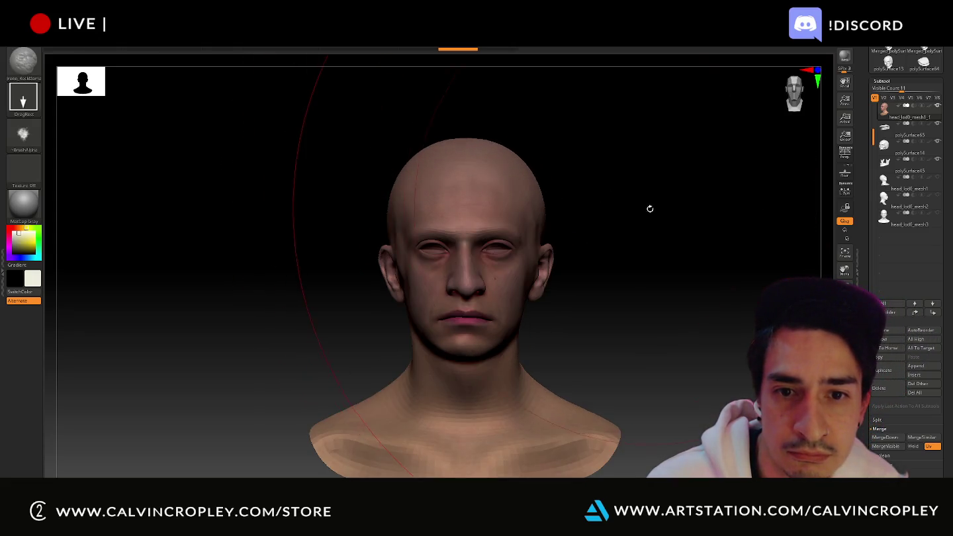
left_click_drag(651, 209, 629, 209)
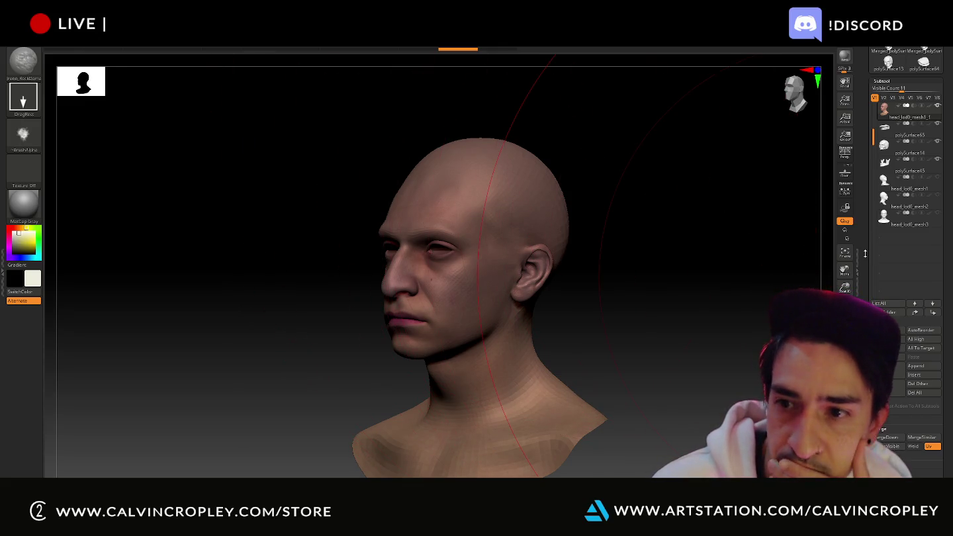
left_click_drag(867, 234, 868, 203)
scroll(896, 94, "up", 5)
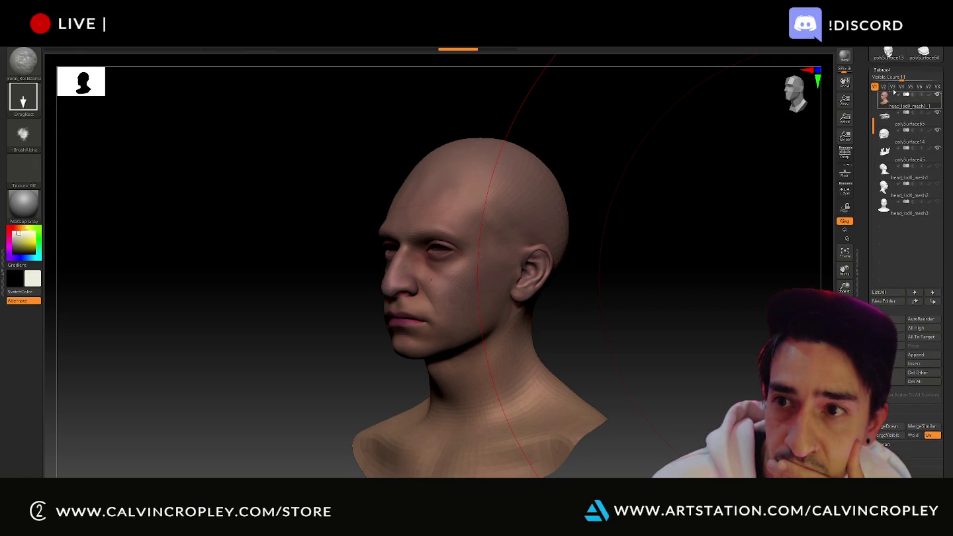
left_click(890, 68)
- Subdivide the head to SDiv 3, then DragRect a torn-flesh stamp across the face, exposing the skull's jaw and teeth
left_click(884, 79)
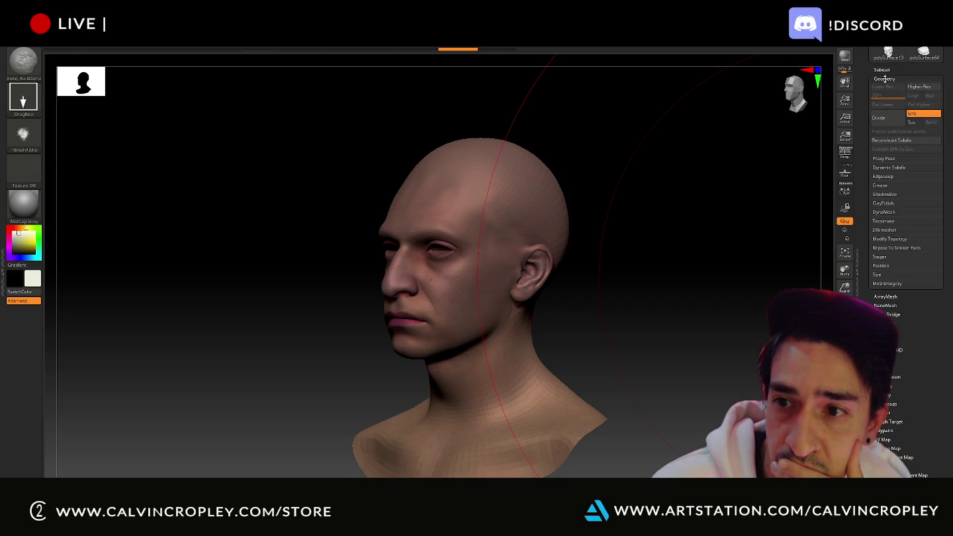
left_click(884, 121)
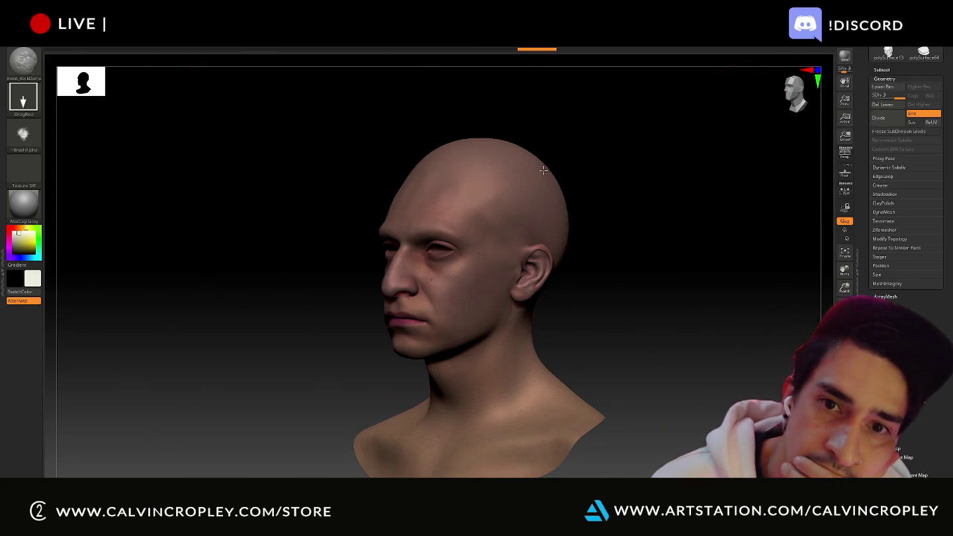
mouse_move(512, 193)
left_mouse_down()
mouse_move(29, 443)
mouse_move(468, 398)
mouse_move(631, 213)
left_mouse_up()
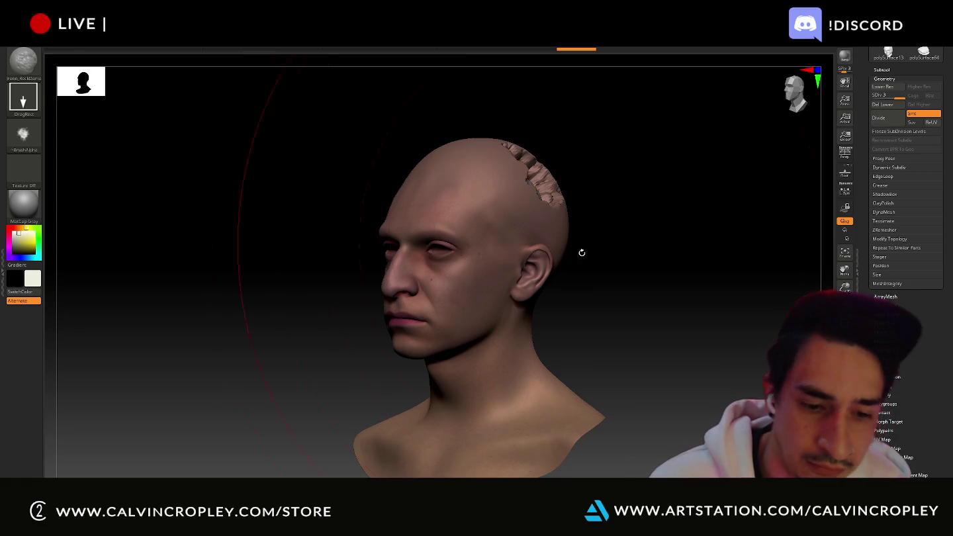
key("ctrl+z")
mouse_move(397, 323)
left_mouse_down()
mouse_move(687, 151)
mouse_move(540, 162)
mouse_move(388, 316)
left_mouse_up()
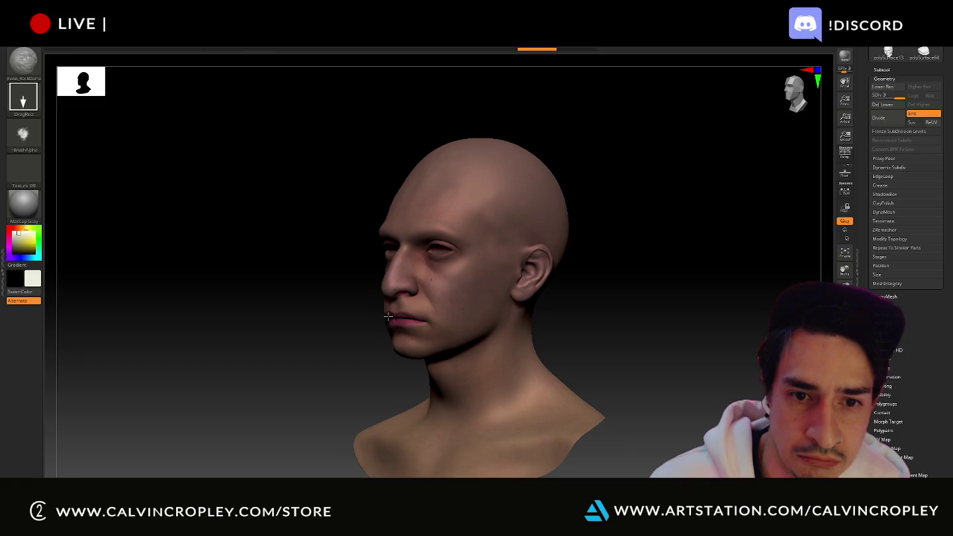
left_click_drag(390, 317, 576, 187)
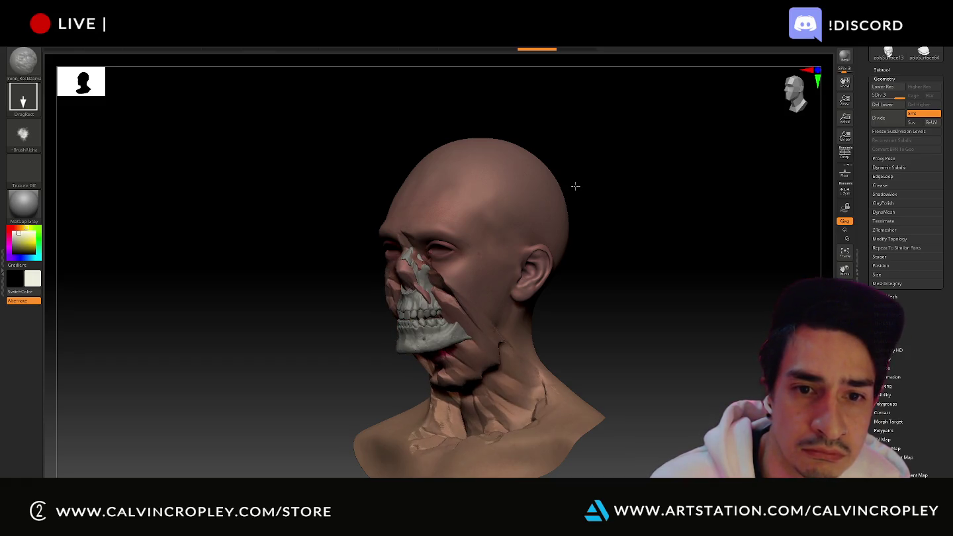
- Turn the head left and step back and forth through the torn-flesh stamp history
mouse_move(647, 238)
left_mouse_down()
mouse_move(674, 236)
mouse_move(652, 229)
mouse_move(683, 252)
left_mouse_up()
key("ctrl+z")
key("ctrl+shift+z")
key("ctrl+shift+z")
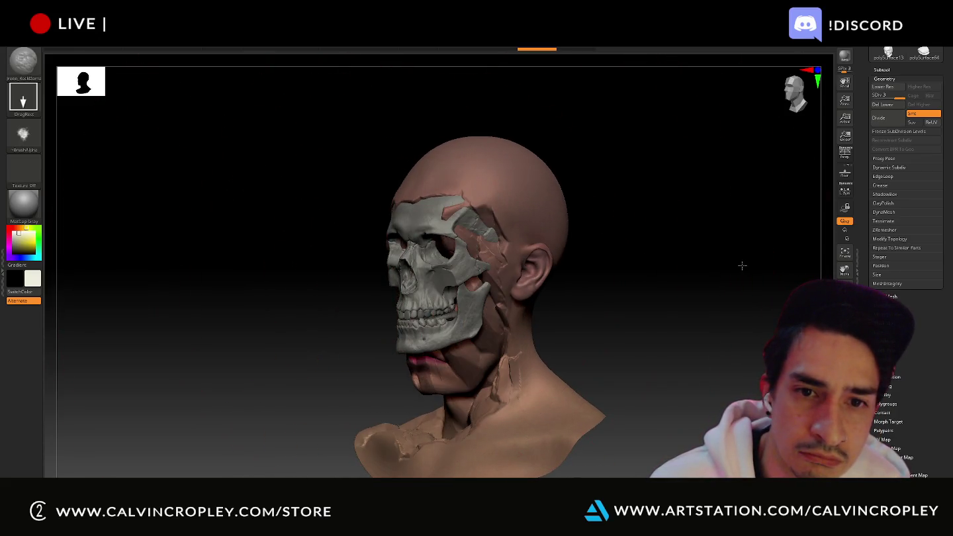
key("ctrl+shift+z")
key("ctrl+shift+z")
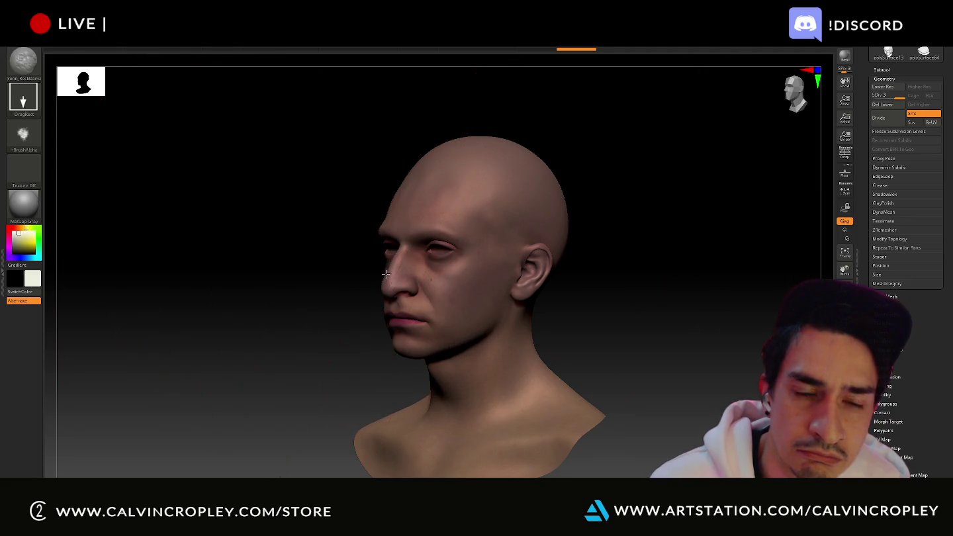
key("ctrl+z")
key("ctrl+z")
key("ctrl+z")
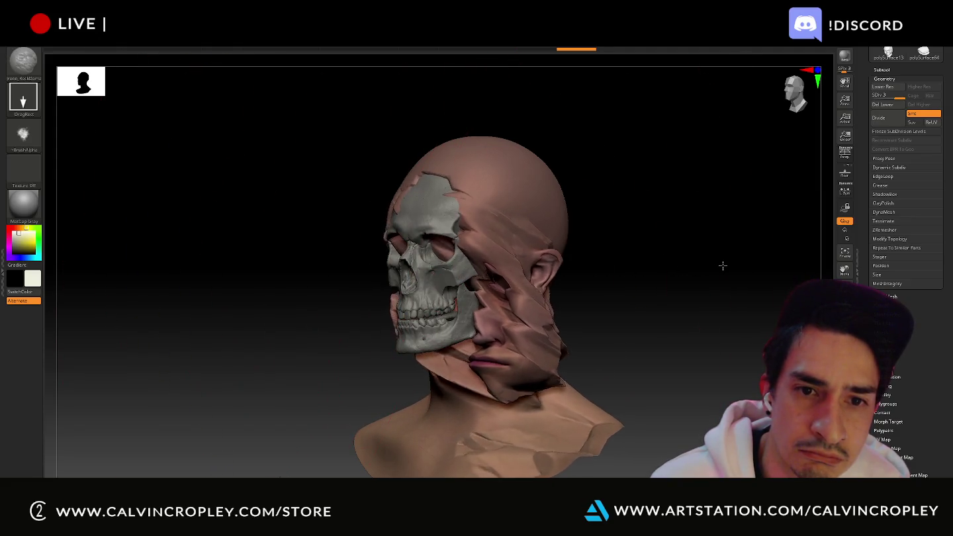
key("ctrl+z")
- Turn the head to the front and undo until the skin is unbroken again
left_click_drag(611, 270, 641, 273)
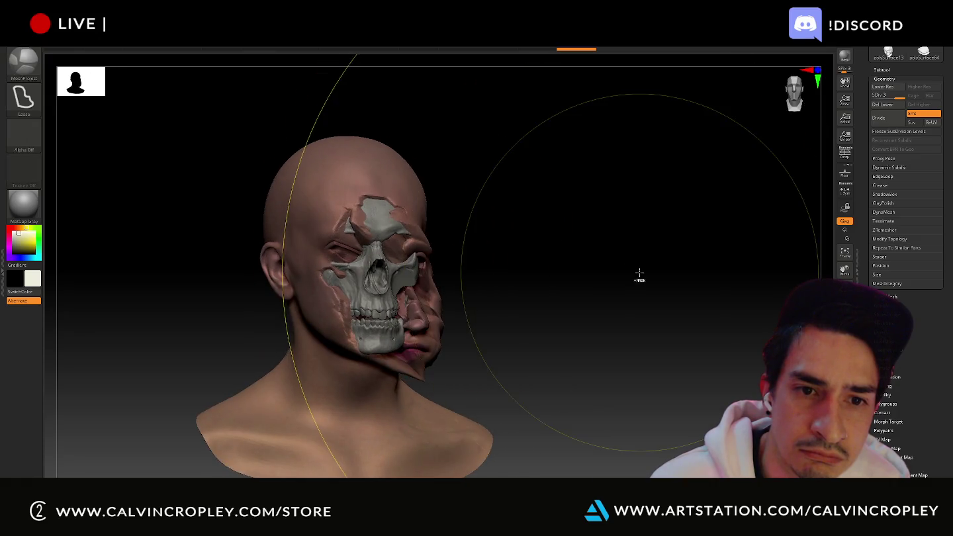
key("ctrl+shift+z")
key("ctrl+z")
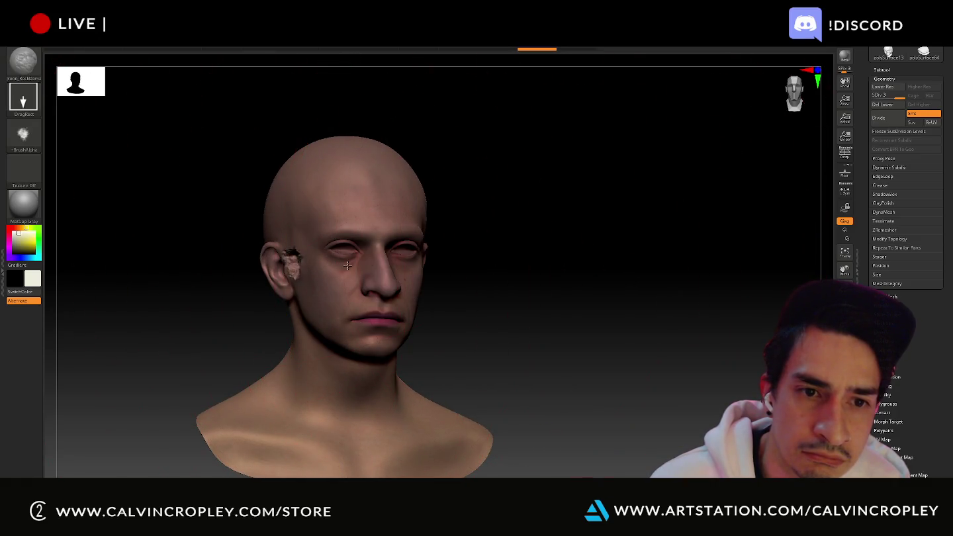
key("ctrl+z")
key("ctrl+z")
key("ctrl+z")
key("ctrl+z")
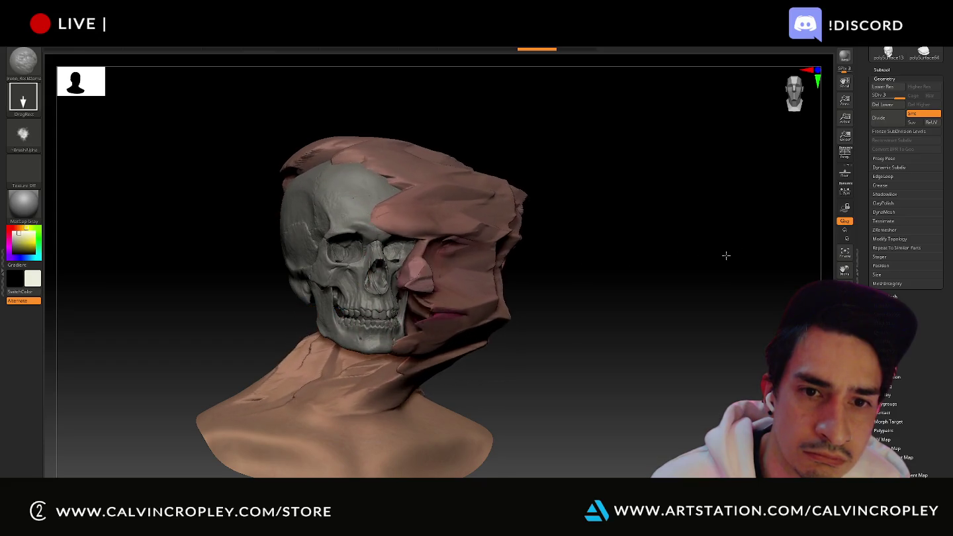
key("ctrl+shift+z")
key("ctrl+shift+z")
key("ctrl+shift+z")
key("ctrl+shift+z")
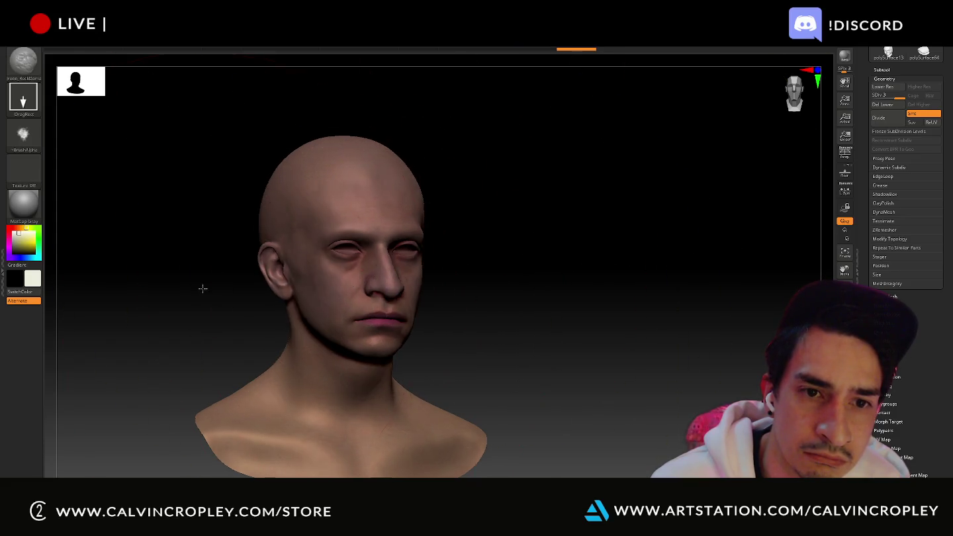
key("ctrl+z")
key("ctrl+z")
key("ctrl+z")
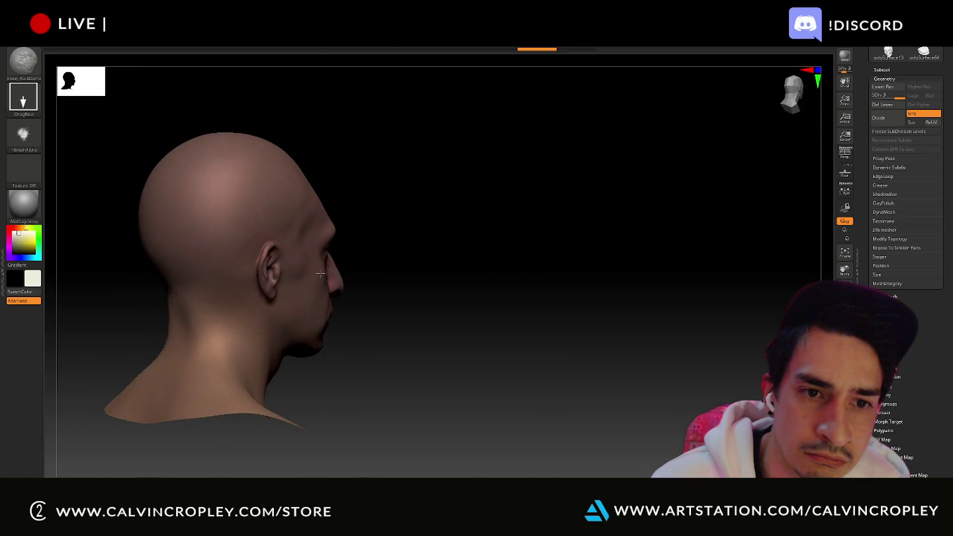
key("ctrl+z")
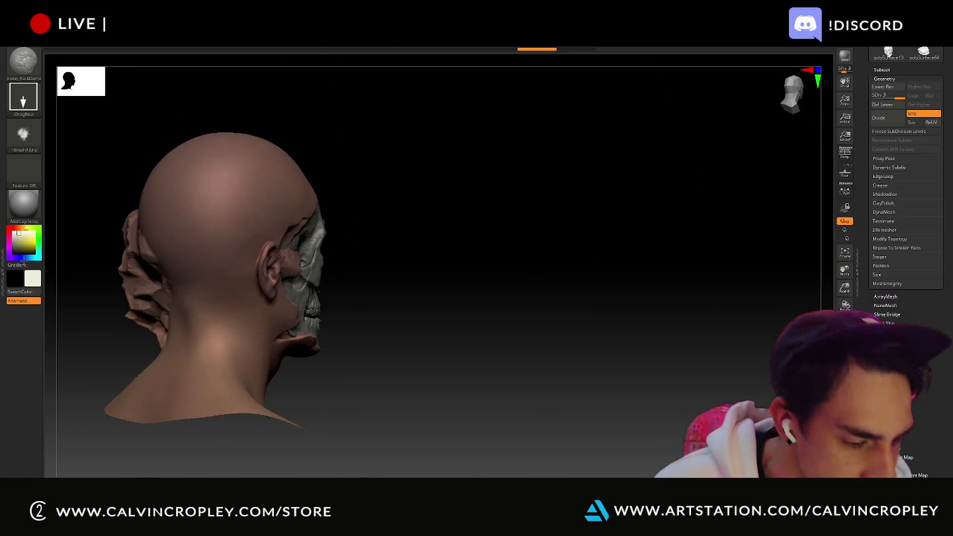
- Redo one history step, rotate the head, and pick the Move brush from the Brush palette
key("ctrl+shift+z")
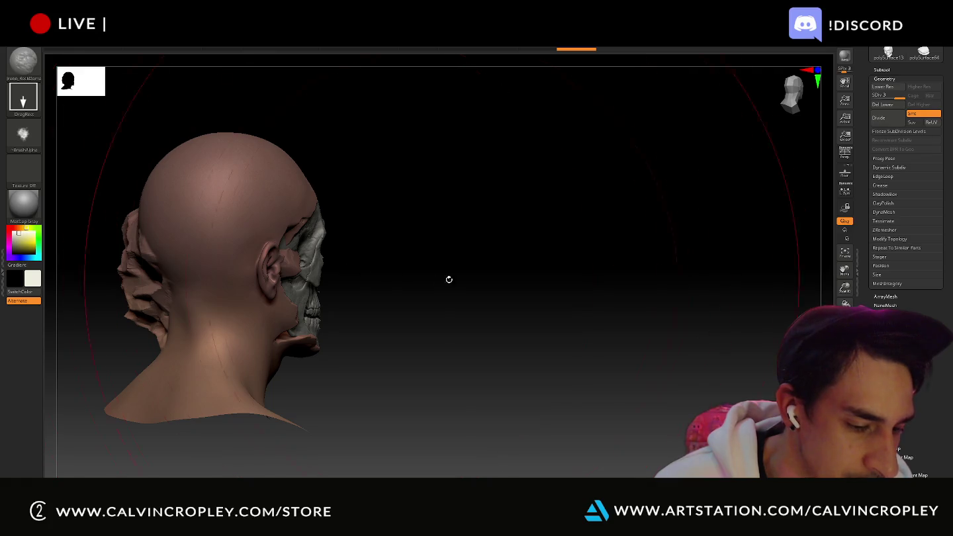
mouse_move(530, 273)
left_mouse_down()
mouse_move(495, 277)
mouse_move(577, 243)
mouse_move(588, 259)
left_mouse_up()
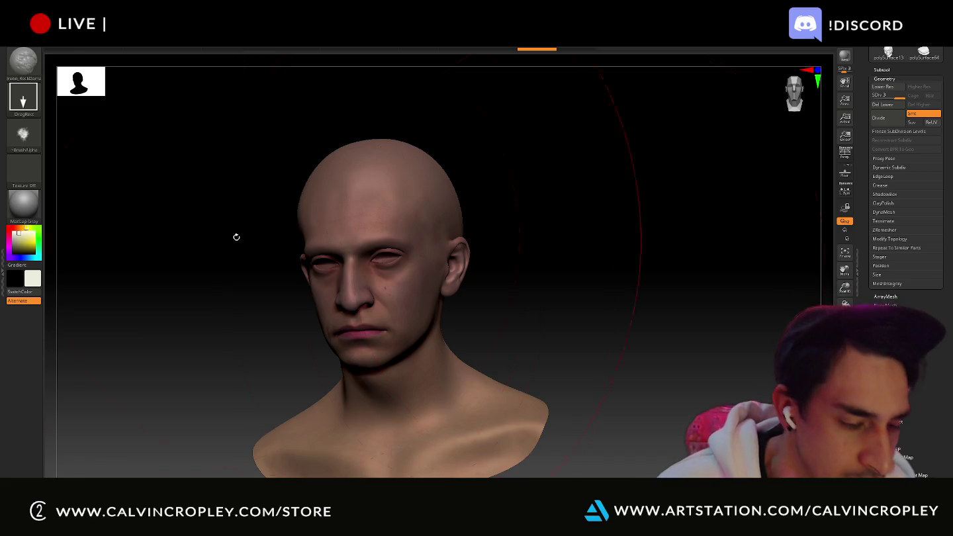
left_click(26, 67)
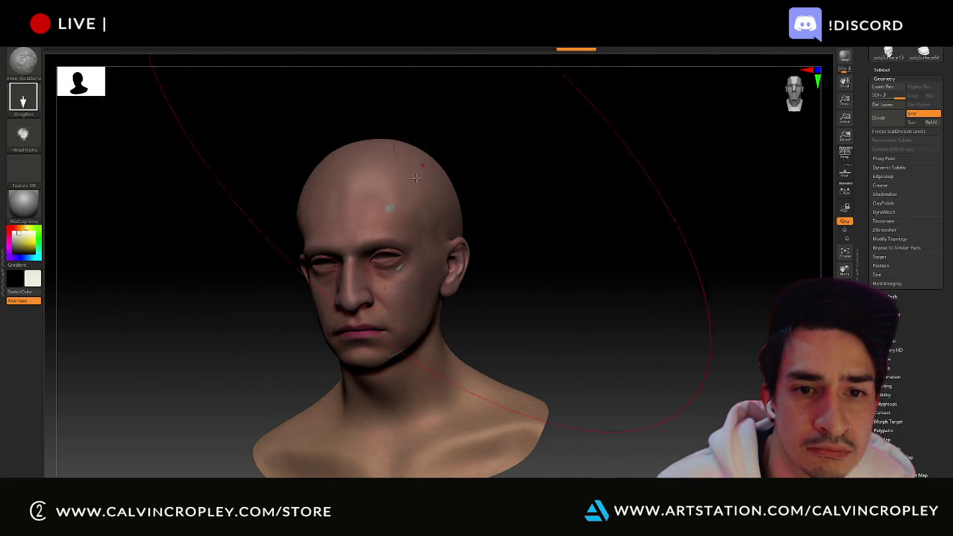
left_click(425, 210, "shift")
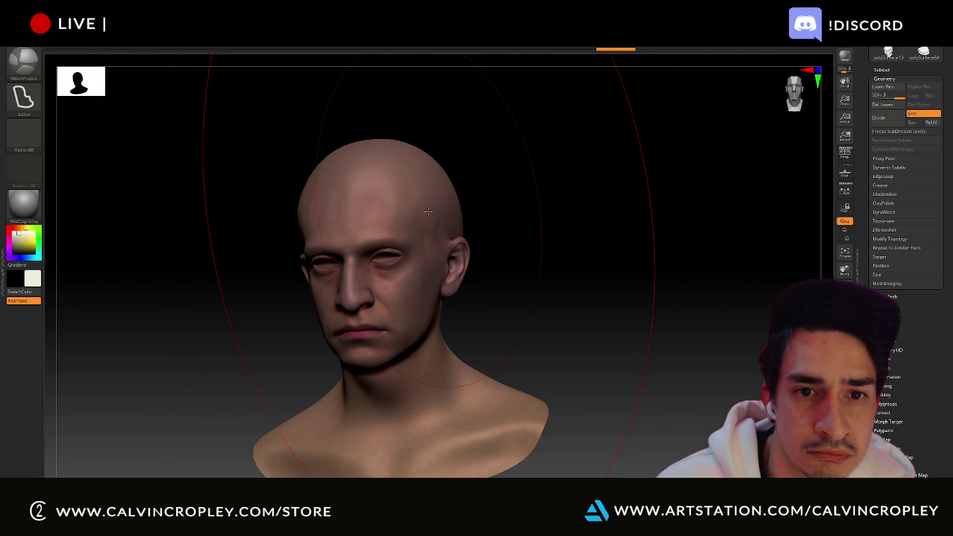
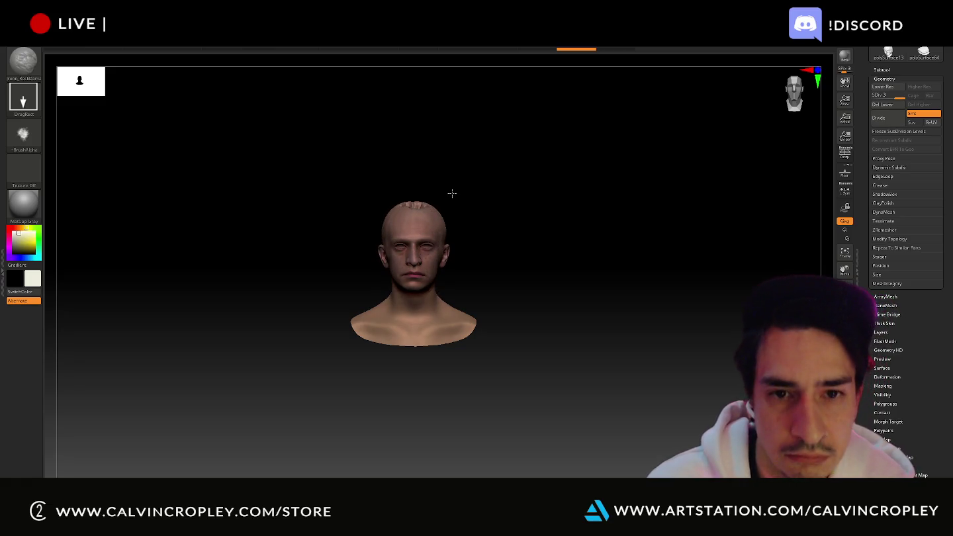
- Frame the bald head bust large in the viewport with the hair piece hidden
right_click_drag(452, 194, 607, 279, "ctrl")
right_click_drag(653, 302, 675, 213, "alt")
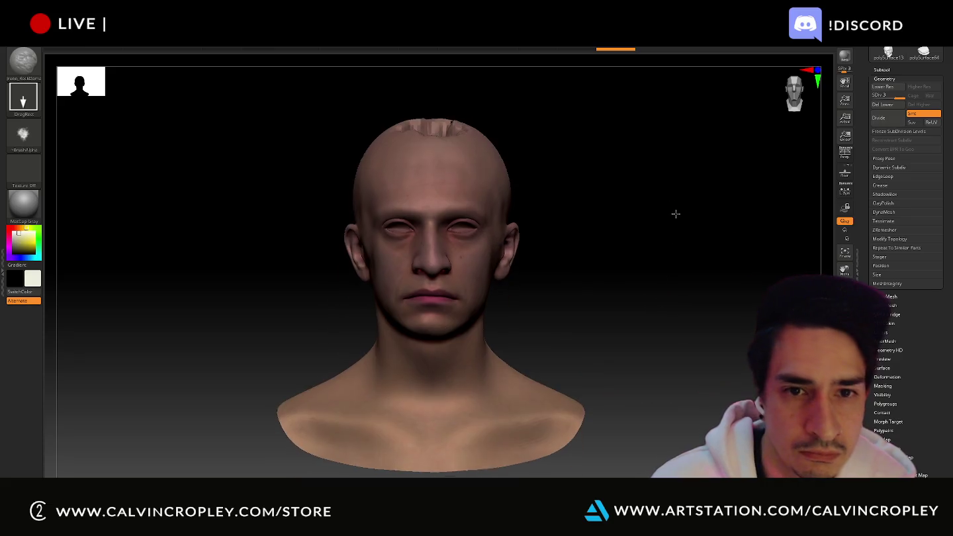
key("ctrl+z")
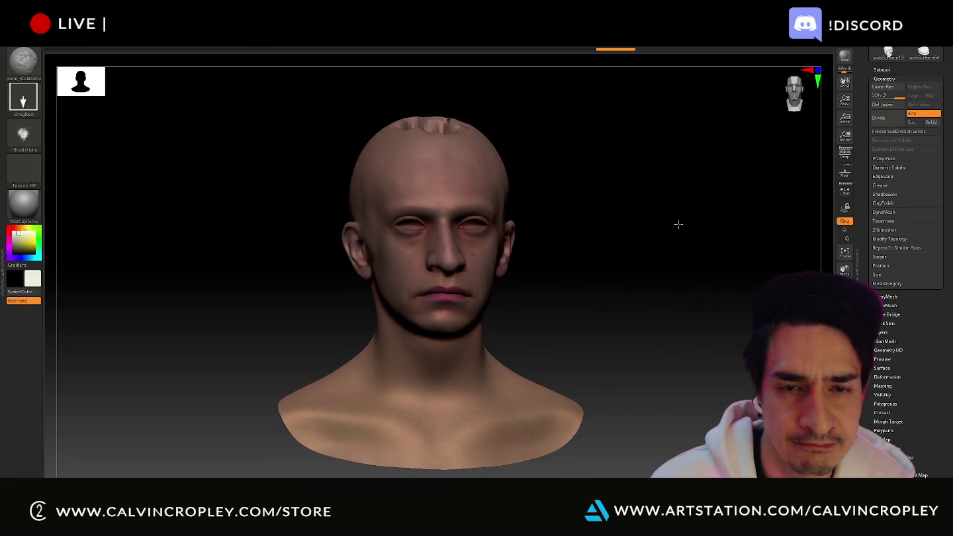
key("ctrl+z")
key("ctrl+z")
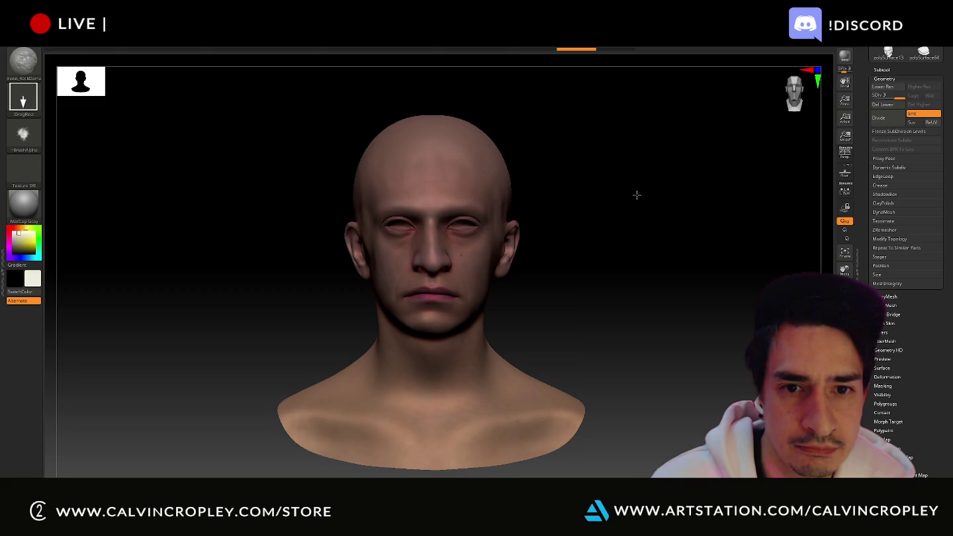
right_click_drag(708, 213, 722, 275, "alt")
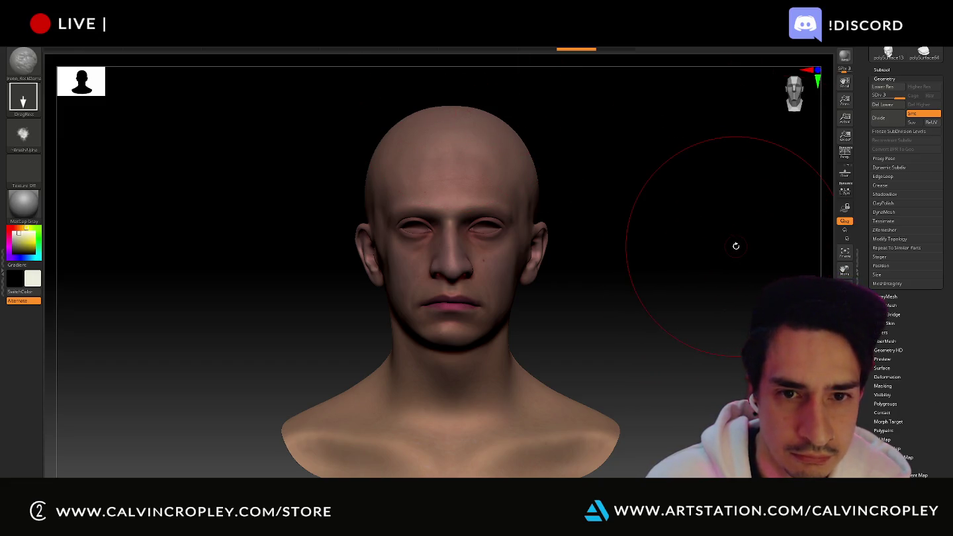
- Find the Gyazo GIF app in the Start menu search and launch it
key("super")
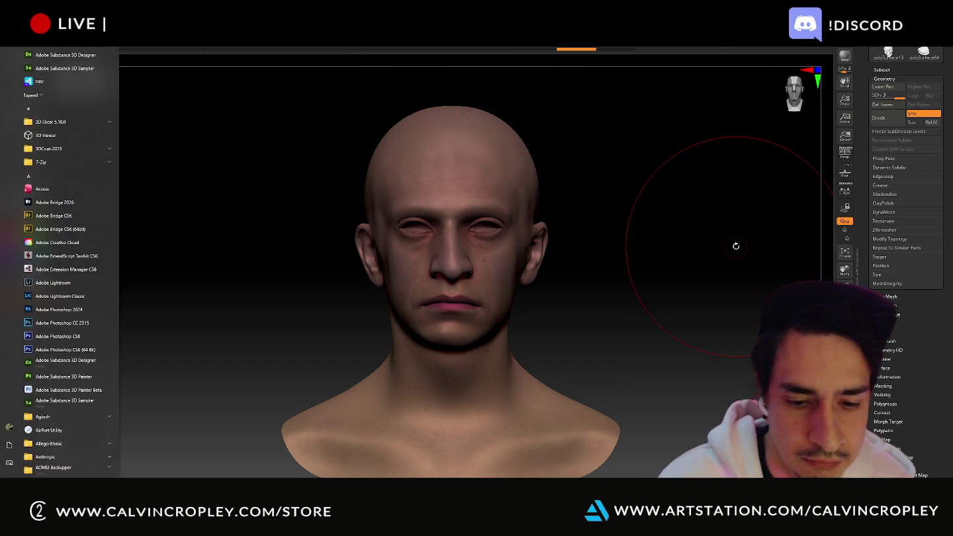
type("te")
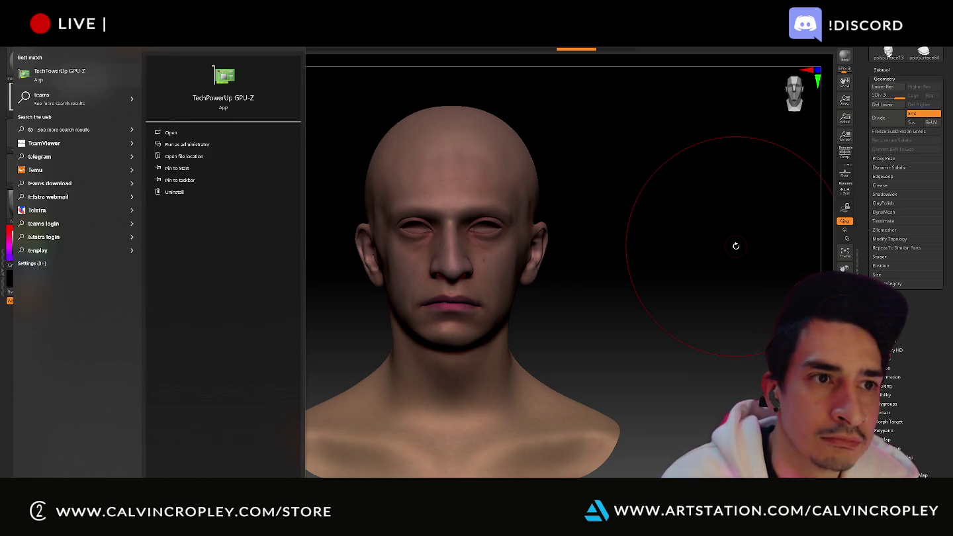
type("x")
key("BackSpace")
key("BackSpace")
key("BackSpace")
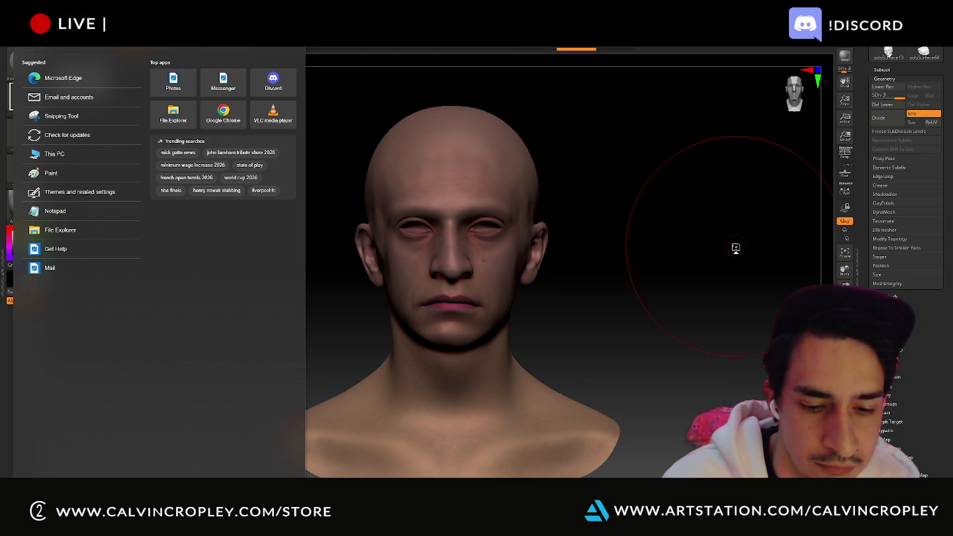
type("discord")
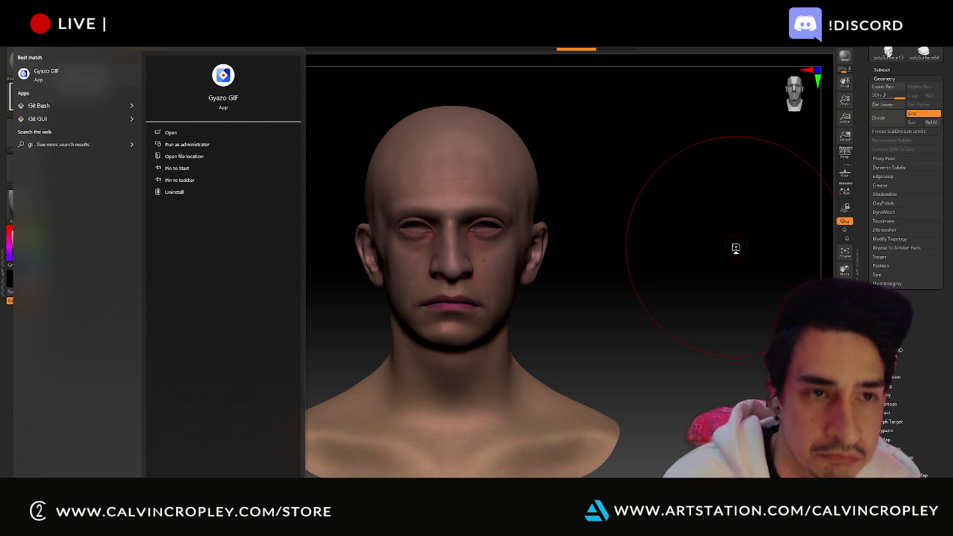
key("Escape")
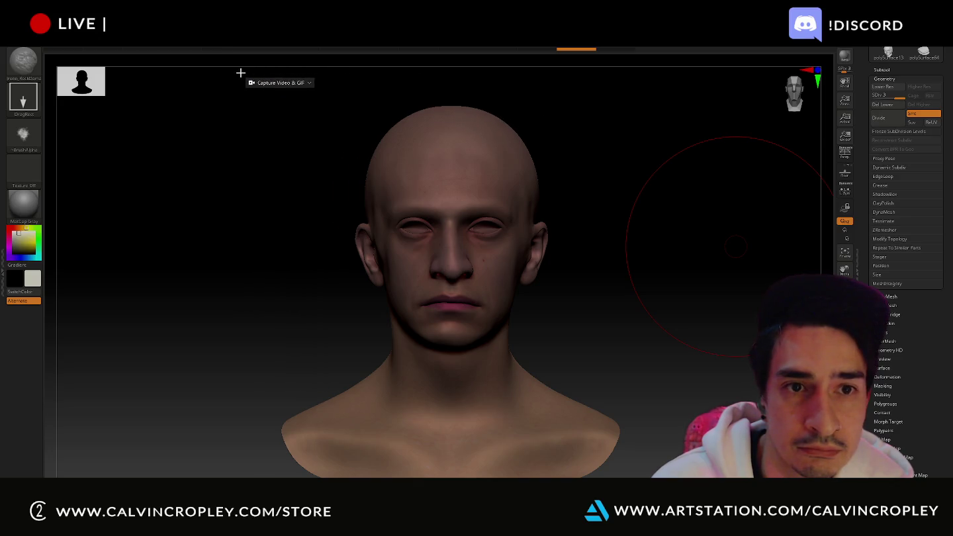
- Record the ZBrush viewport area with Gyazo GIF and let the clip upload
left_click_drag(239, 72, 674, 477)
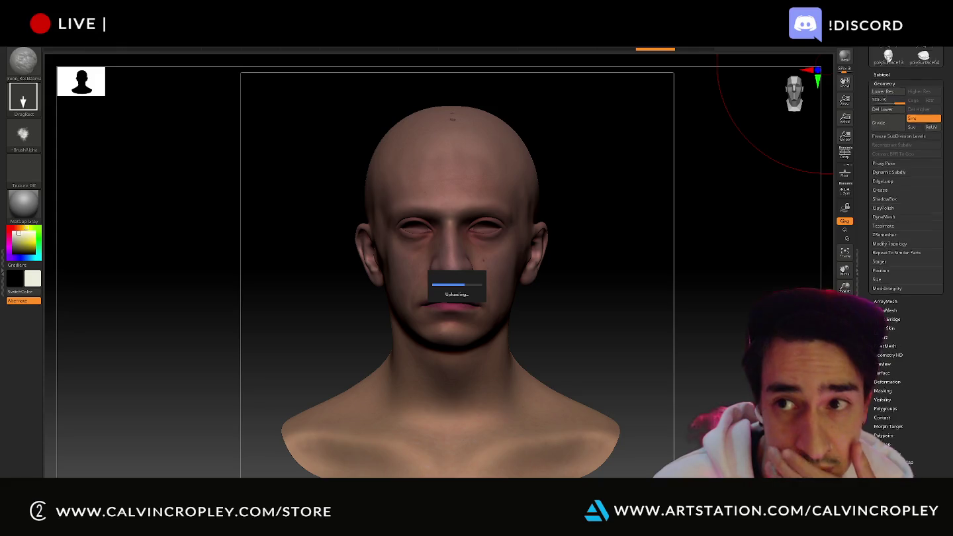
scroll(906, 165, "up", 4)
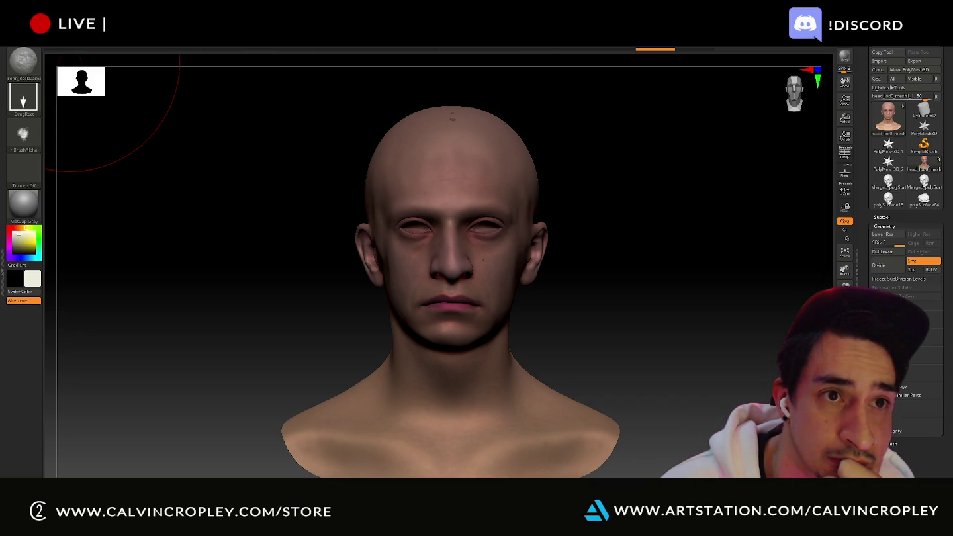
- Save the project over the existing QS_3303 file, confirming the replacement
left_click(158, 41)
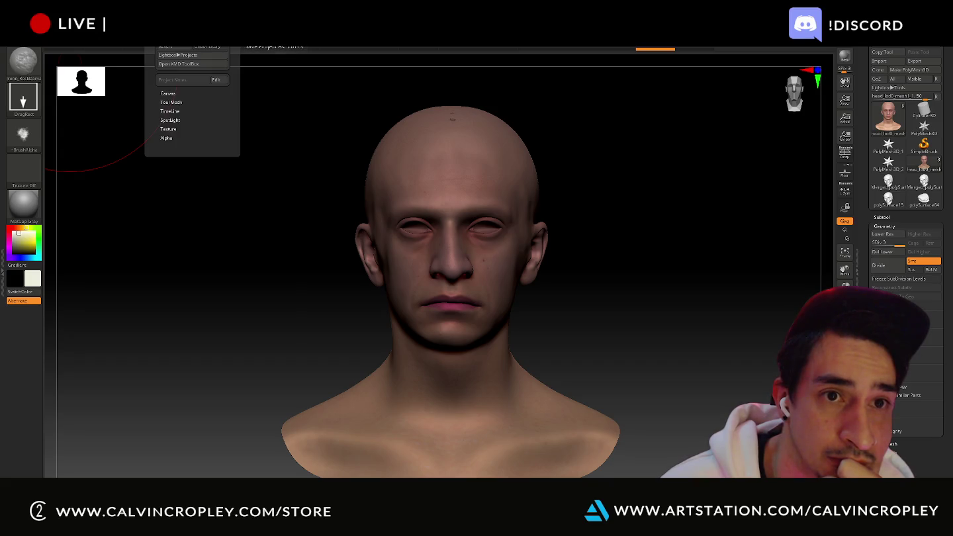
left_click(275, 46)
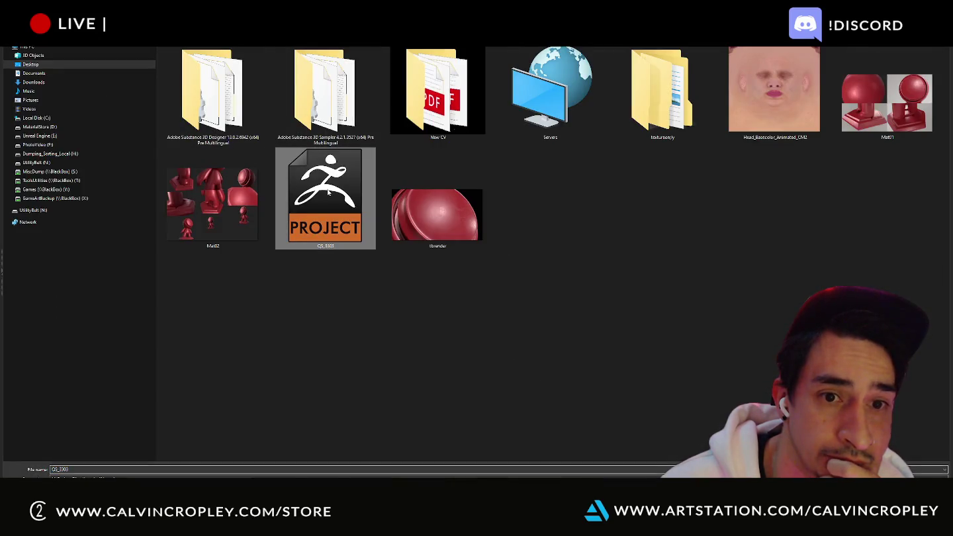
double_click(328, 192)
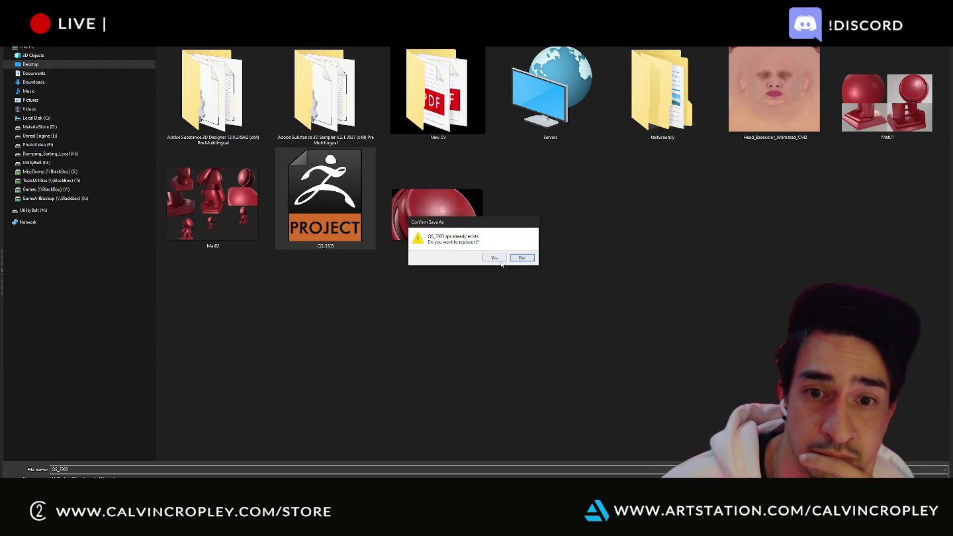
left_click(495, 258)
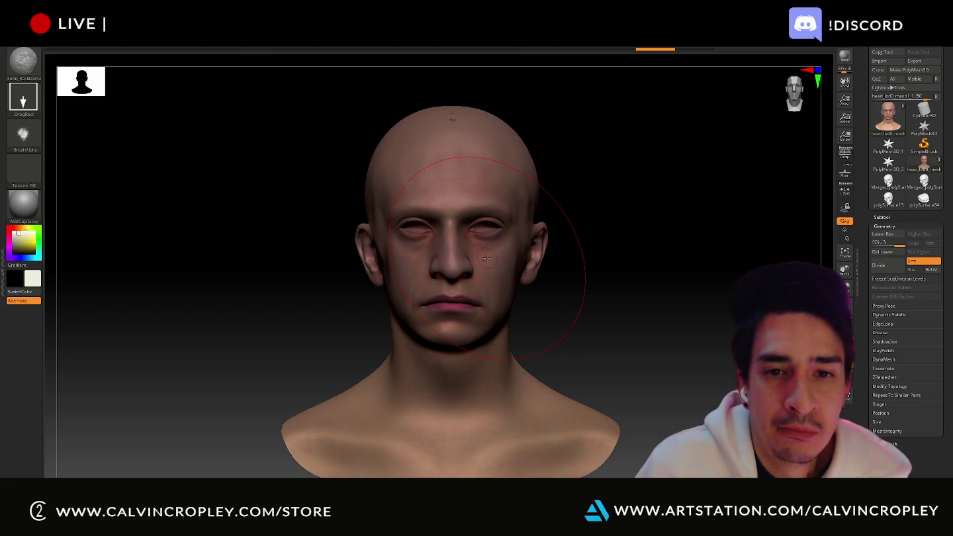
- Stamp the Iron_RockDamage alpha across the eye, cheek, nose and jaw to expose the skull
left_click_drag(701, 270, 629, 259)
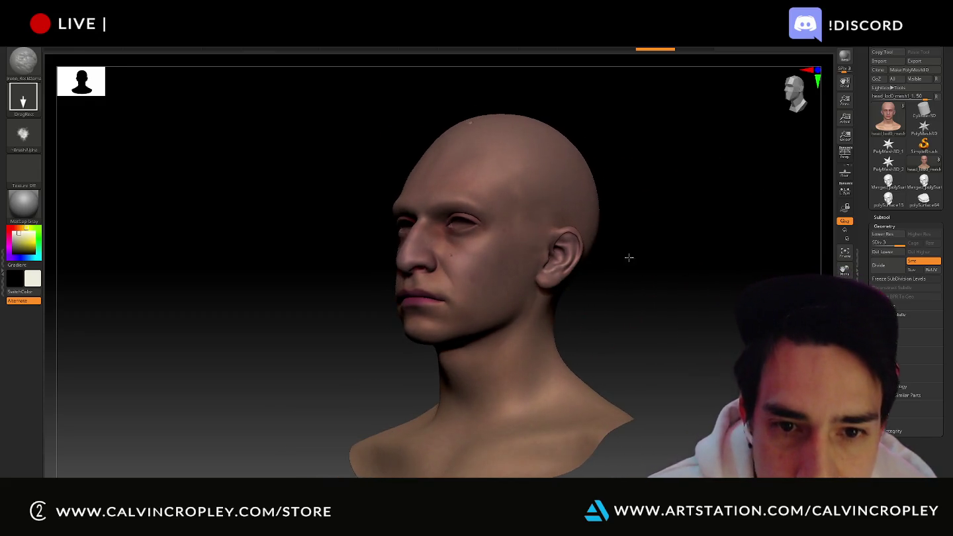
mouse_move(453, 240)
left_mouse_down()
mouse_move(493, 239)
mouse_move(488, 223)
mouse_move(457, 251)
mouse_move(494, 235)
left_mouse_up()
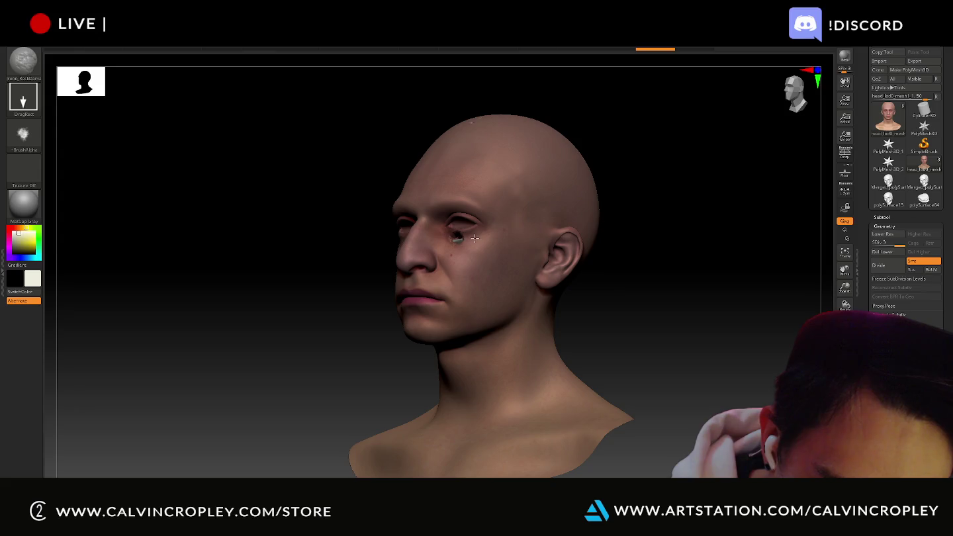
mouse_move(459, 241)
left_mouse_down()
mouse_move(464, 226)
mouse_move(617, 247)
left_mouse_up()
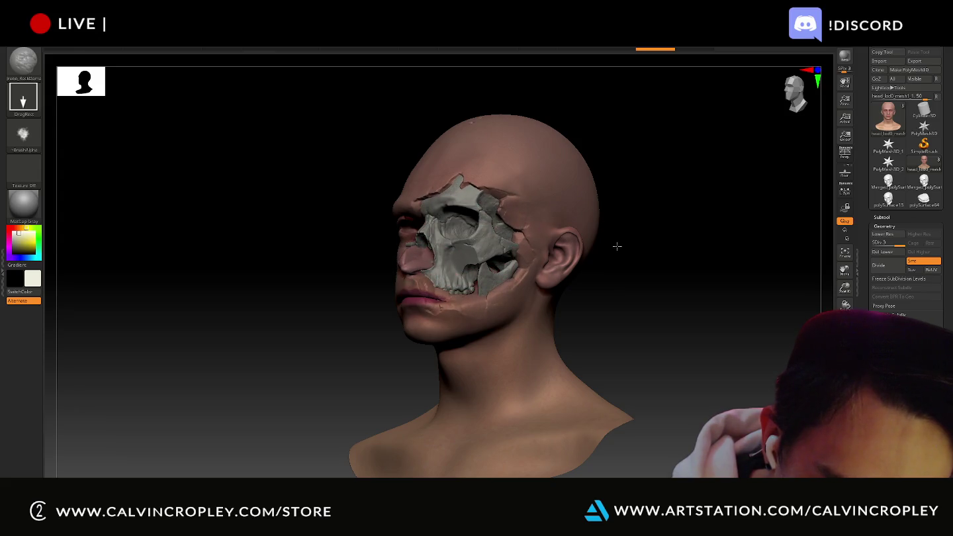
left_click_drag(463, 212, 624, 243)
mouse_move(477, 278)
left_mouse_down()
mouse_move(658, 234)
mouse_move(681, 283)
mouse_move(528, 251)
mouse_move(490, 159)
left_mouse_up()
- Undo the last stroke, restamp over the cheek and eye, and view the left profile
key("ctrl+z")
key("ctrl+z")
key("ctrl+z")
key("ctrl+z")
mouse_move(324, 141)
left_mouse_down()
mouse_move(263, 108)
mouse_move(222, 64)
left_mouse_up()
mouse_move(673, 288)
left_mouse_down()
mouse_move(700, 268)
mouse_move(700, 244)
mouse_move(719, 281)
left_mouse_up()
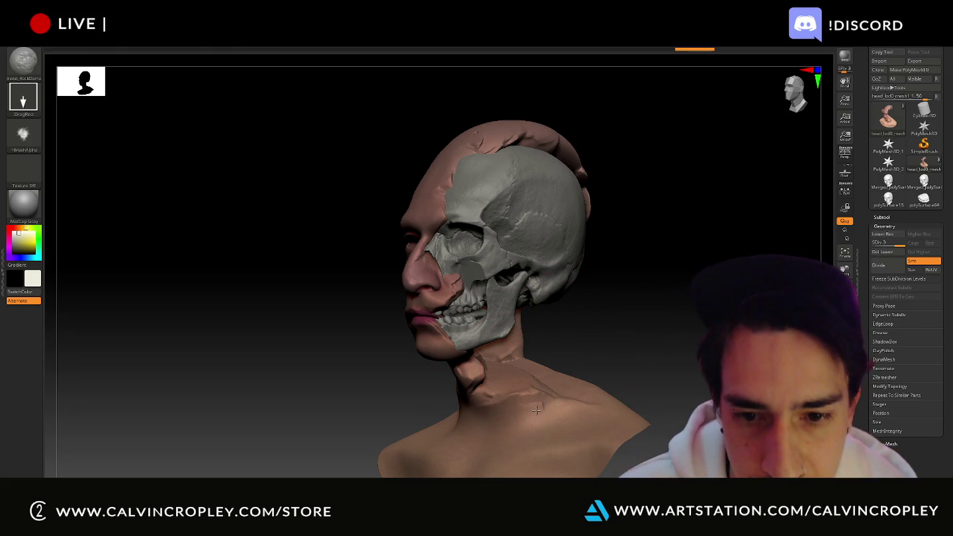
key("shift")
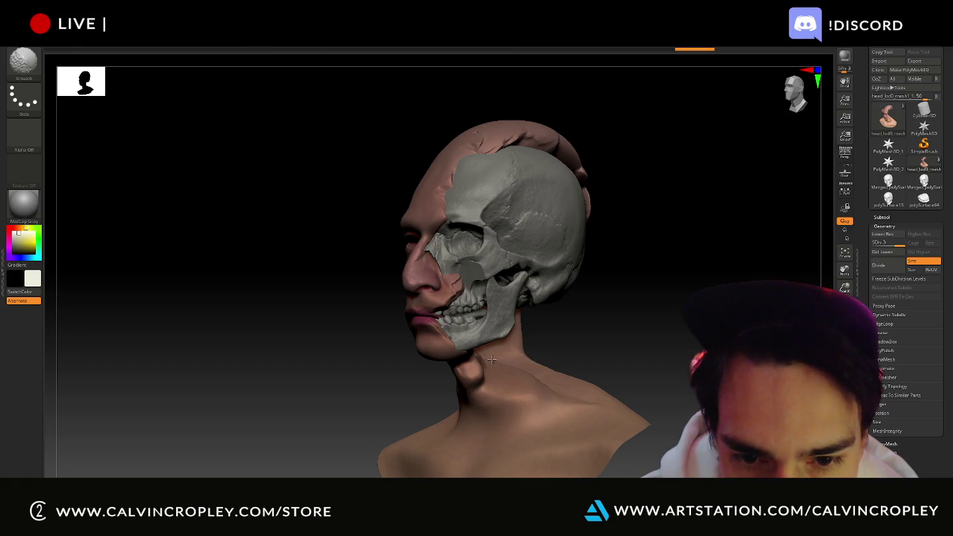
left_click_drag(643, 371, 617, 366, "shift")
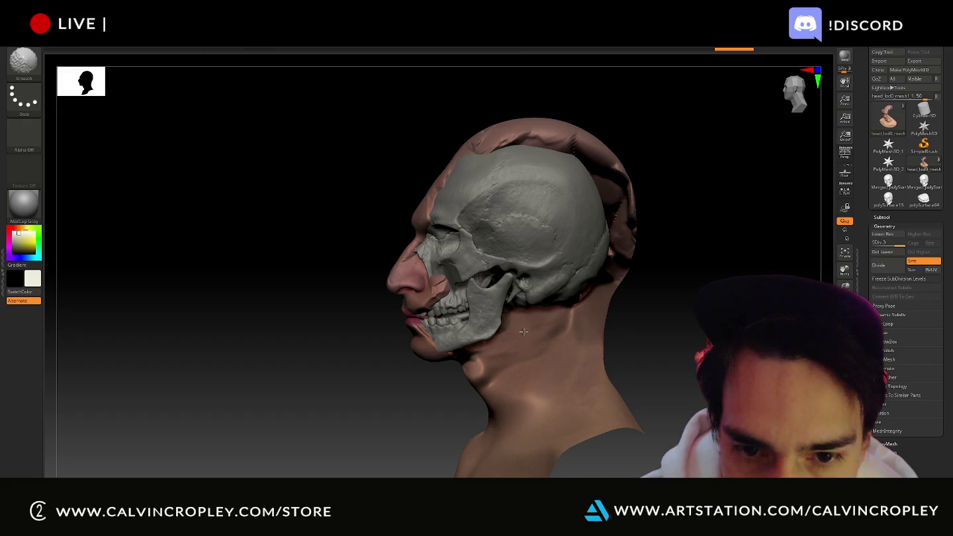
mouse_move(524, 331)
left_mouse_down()
mouse_move(706, 349)
mouse_move(541, 323)
left_mouse_up()
mouse_move(511, 382)
left_mouse_down()
mouse_move(479, 375)
mouse_move(512, 374)
left_mouse_up()
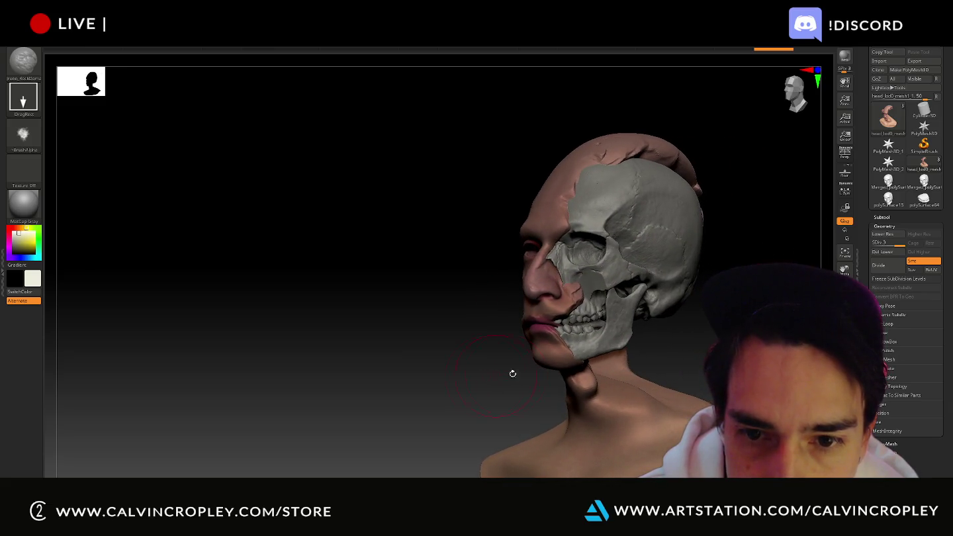
mouse_move(715, 298)
left_mouse_down()
mouse_move(717, 249)
mouse_move(717, 260)
mouse_move(681, 228)
left_mouse_up()
key("shift")
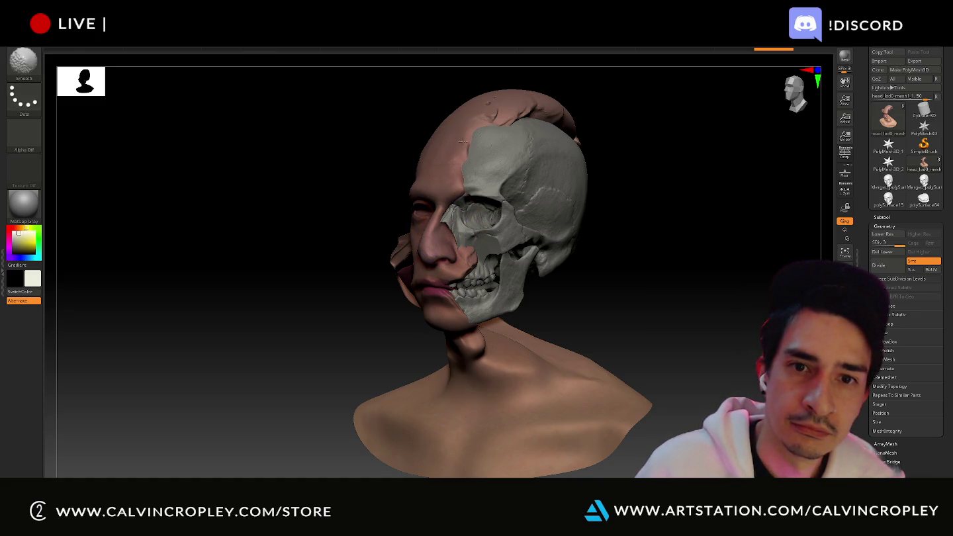
left_click_drag(587, 154, 469, 302)
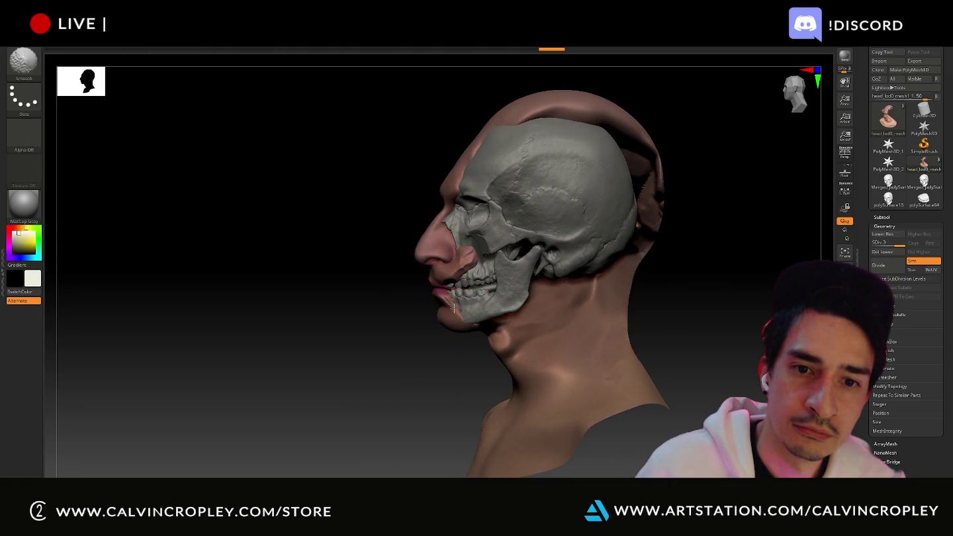
left_click_drag(694, 320, 716, 220)
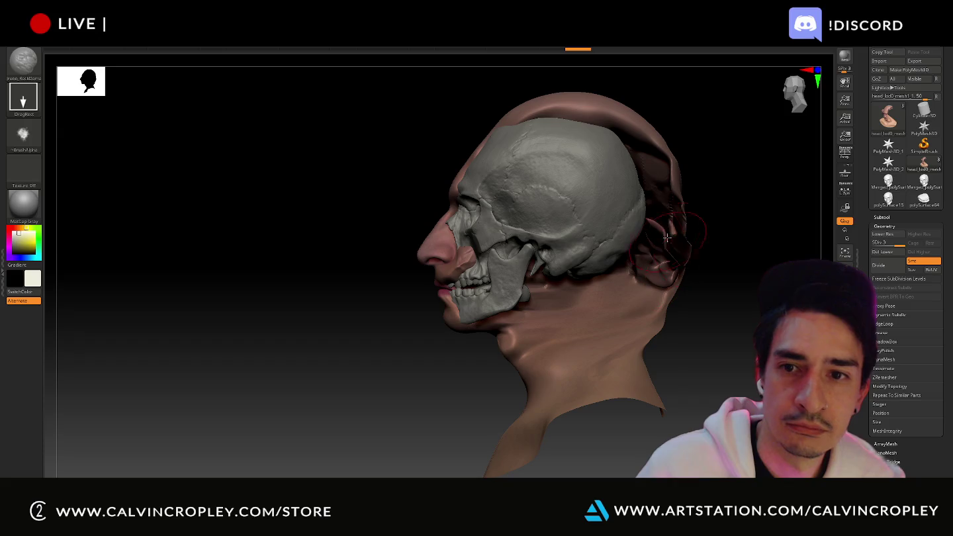
key("ctrl+z")
key("ctrl+z")
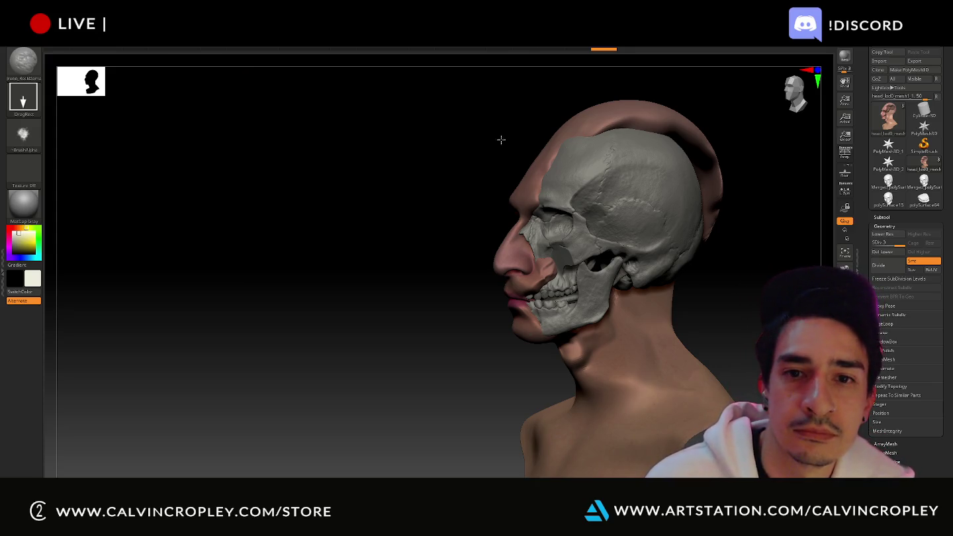
left_click_drag(540, 107, 424, 126)
left_click_drag(694, 185, 653, 191)
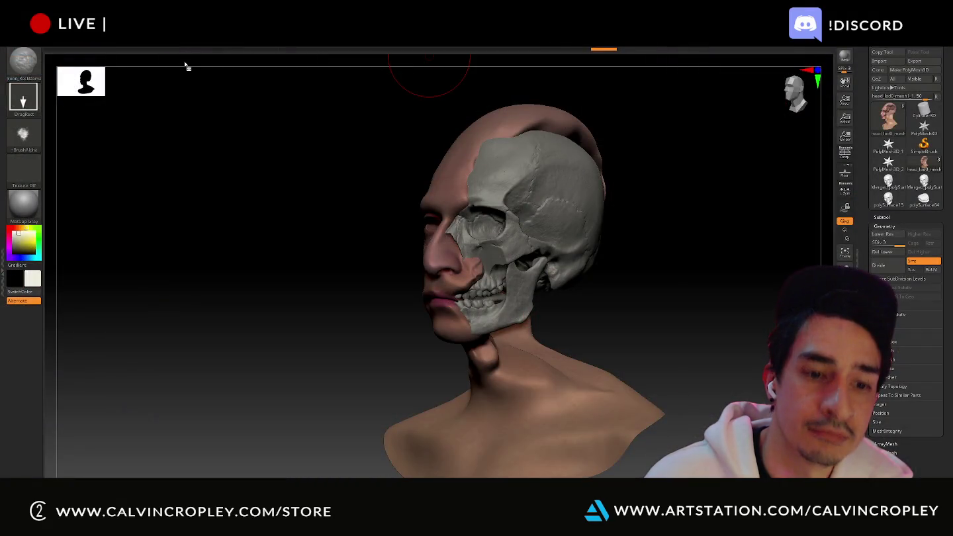
- Launch Miro and position its Ideas and Concepts board window over ZBrush
key("super")
type("miro")
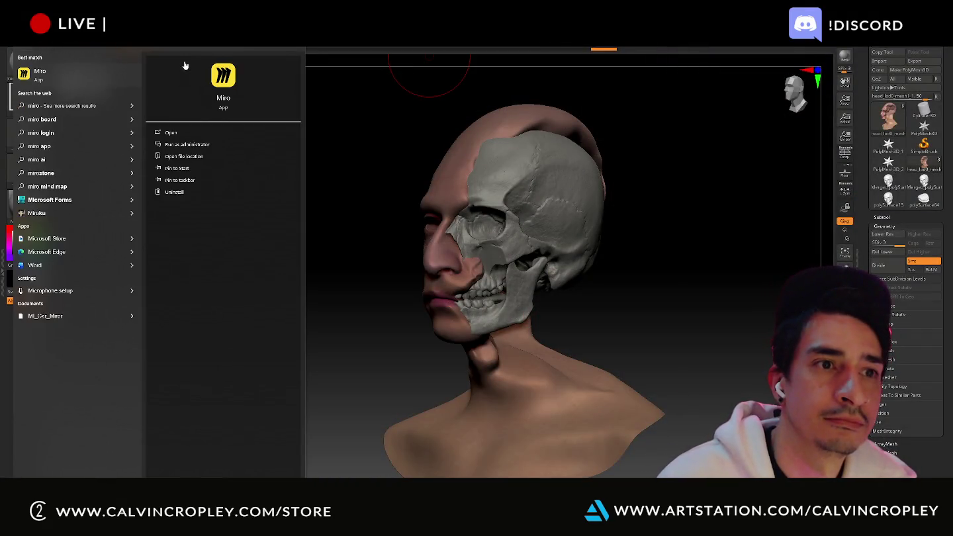
key("Escape")
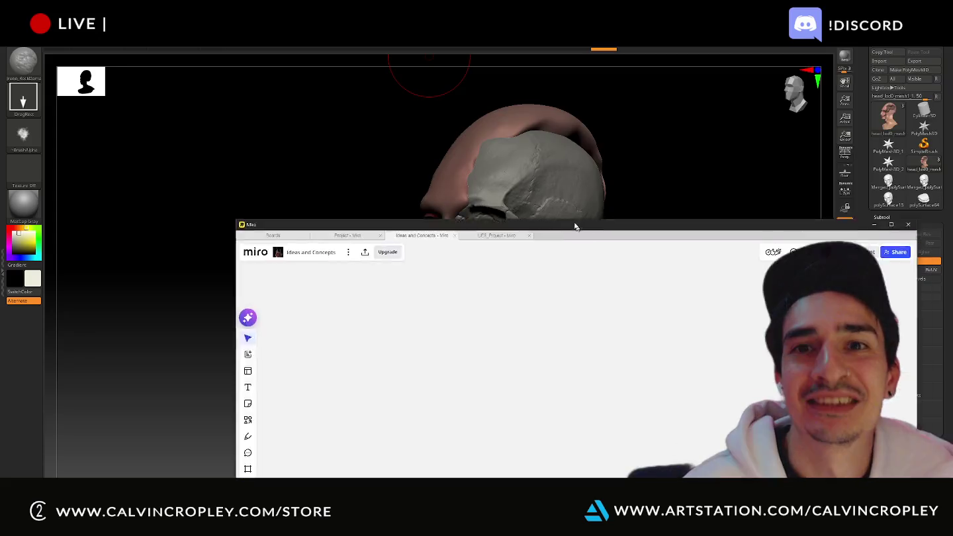
left_click_drag(572, 222, 474, 64)
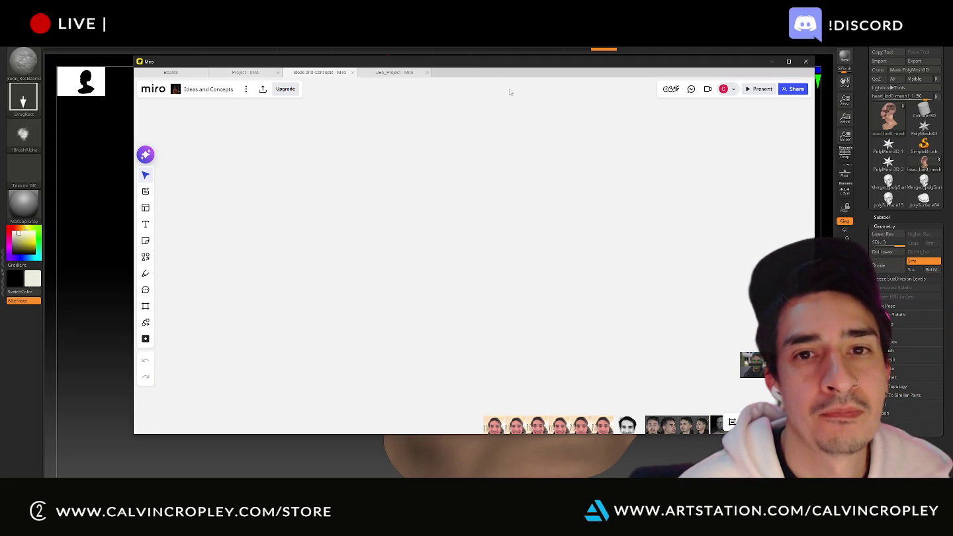
- Zoom out the Miro board to reveal its reference face images
scroll(528, 206, "down", 3)
scroll(527, 206, "down", 3)
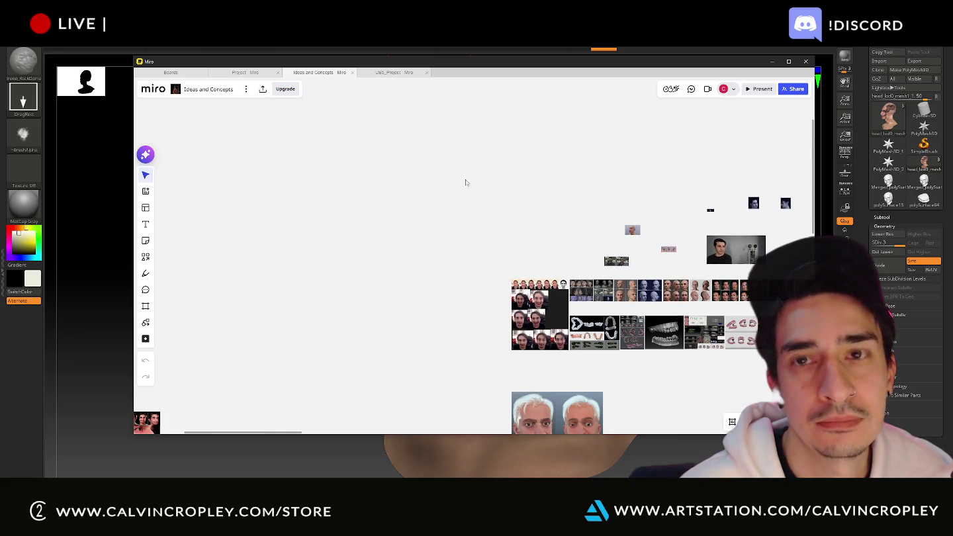
scroll(444, 168, "down", 2)
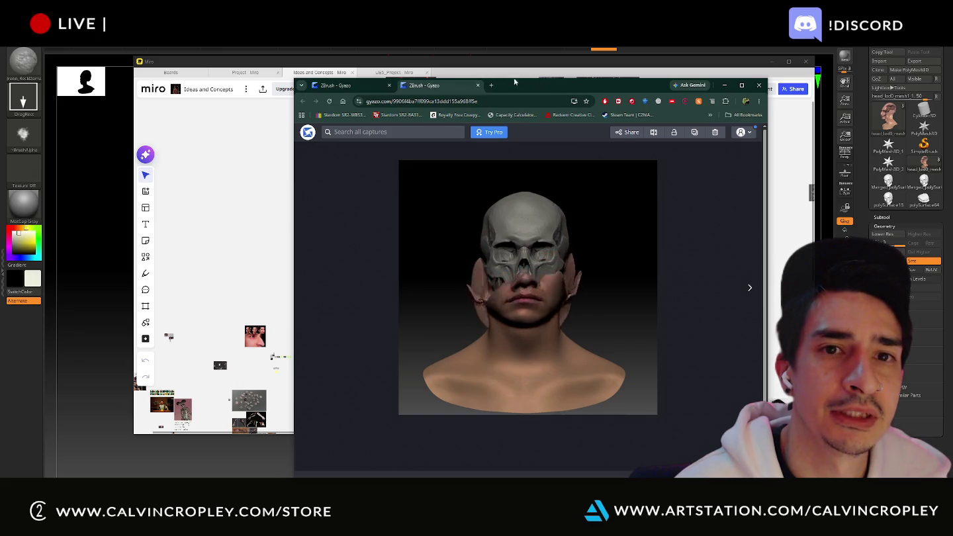
left_click_drag(526, 84, 555, 98)
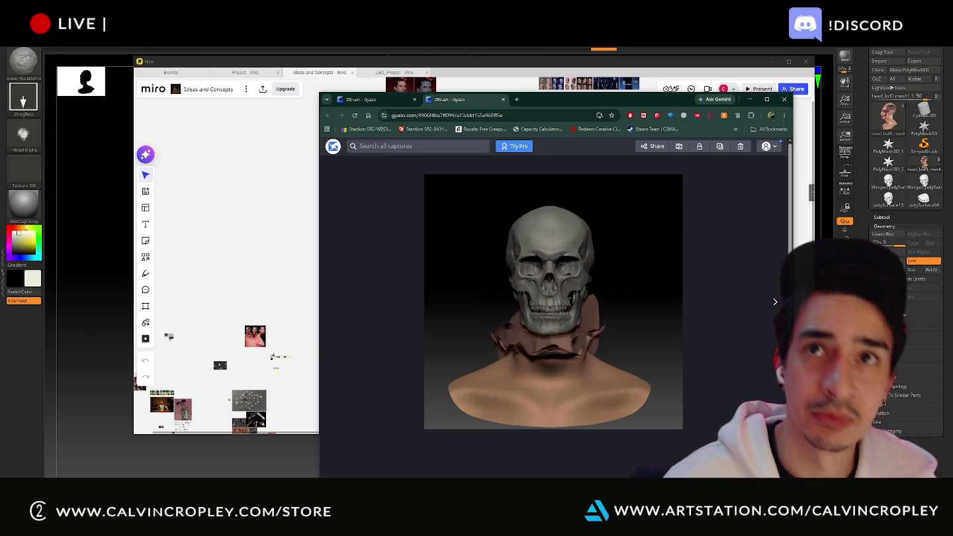
left_click_drag(665, 95, 603, 80)
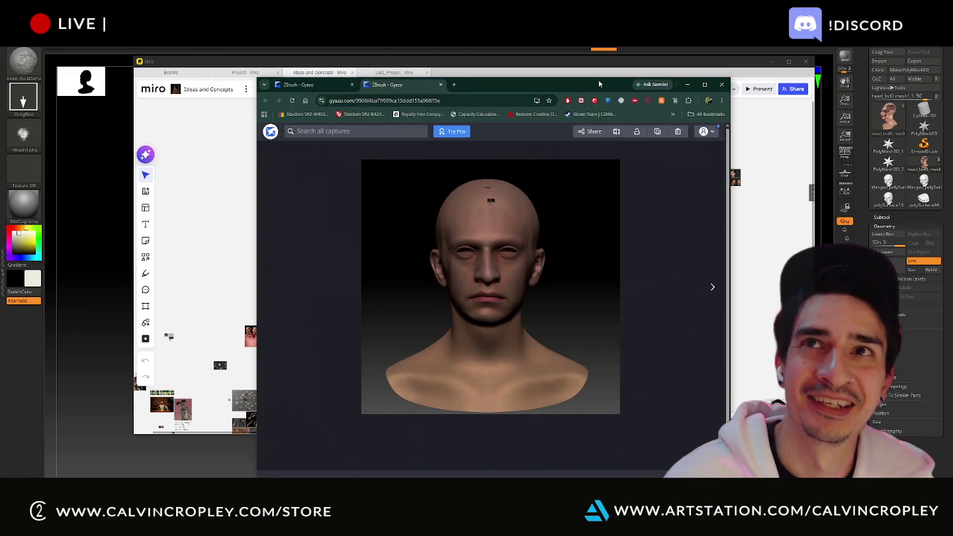